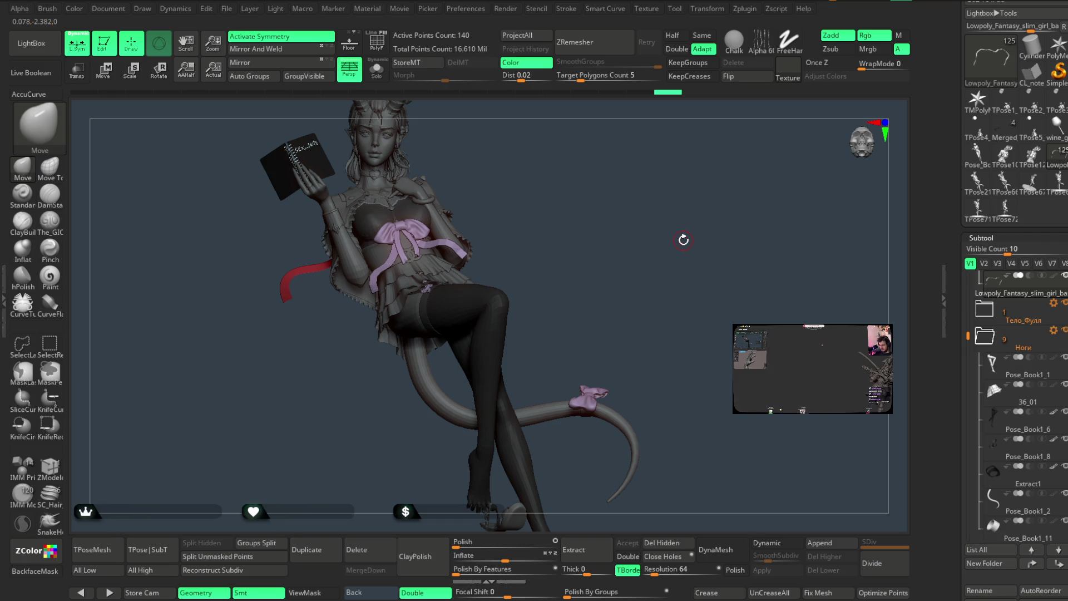
# Zoom in on the torso and pink bow, then select the ribbon subtool Extract6_1.
pyautogui.moveTo(528, 176)
pyautogui.mouseDown()
pyautogui.moveTo(556, 162)
pyautogui.moveTo(539, 261)
pyautogui.moveTo(534, 226)
pyautogui.moveTo(567, 217)
pyautogui.moveTo(585, 192)
pyautogui.moveTo(522, 278)
pyautogui.mouseUp()
pyautogui.keyDown('alt'); pyautogui.click(539, 266); pyautogui.keyUp('alt')
pyautogui.press('space')
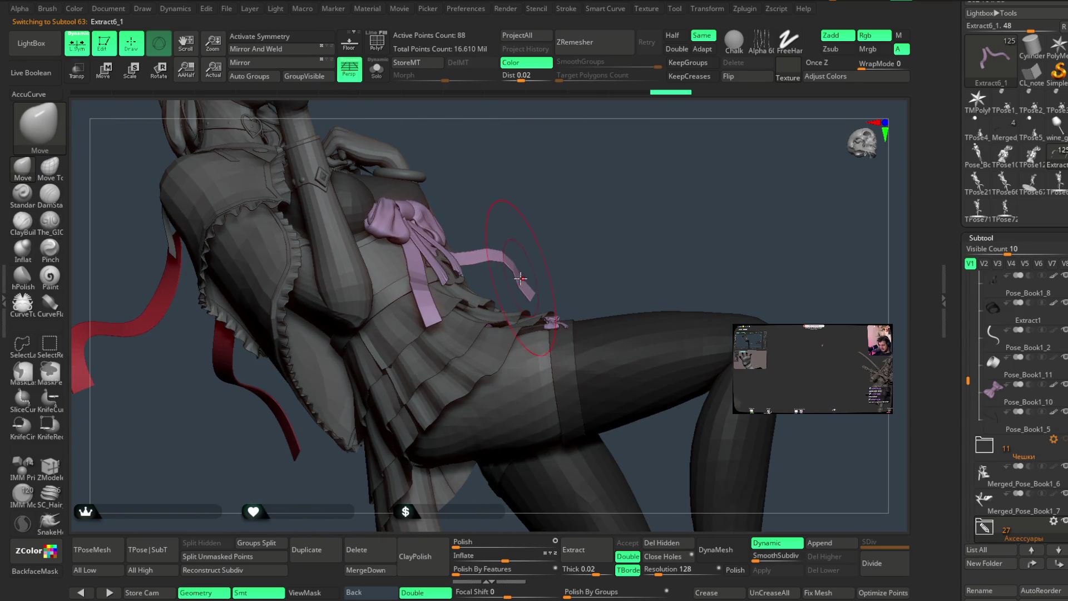
pyautogui.moveTo(556, 234)
pyautogui.mouseDown()
pyautogui.moveTo(512, 244)
pyautogui.moveTo(544, 253)
pyautogui.mouseUp()
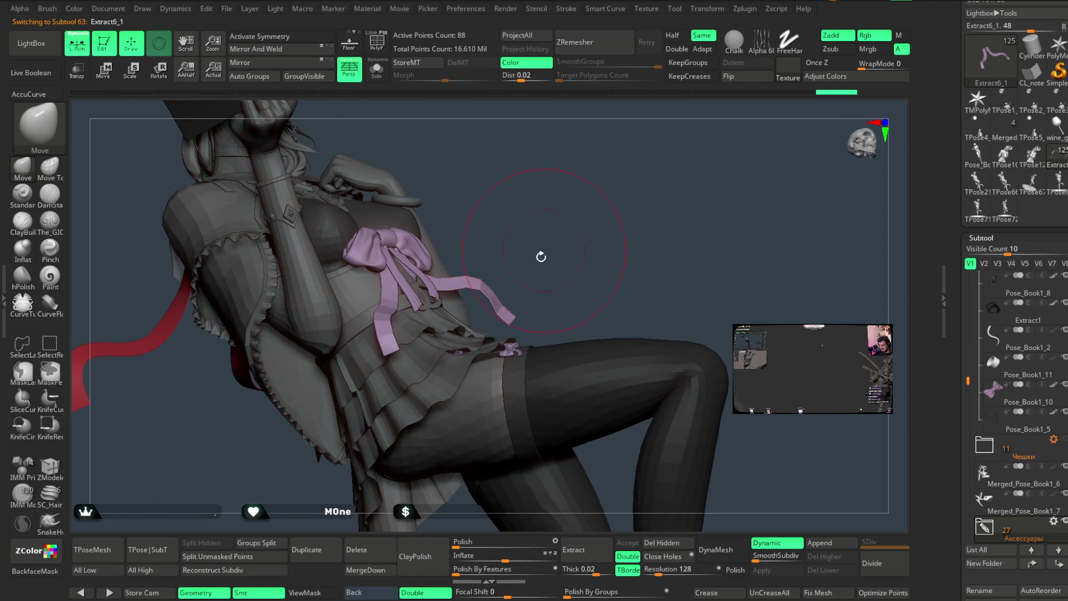
pyautogui.moveTo(548, 250)
pyautogui.mouseDown()
pyautogui.moveTo(471, 285)
pyautogui.moveTo(560, 248)
pyautogui.moveTo(539, 217)
pyautogui.moveTo(576, 194)
pyautogui.mouseUp()
pyautogui.press('space')
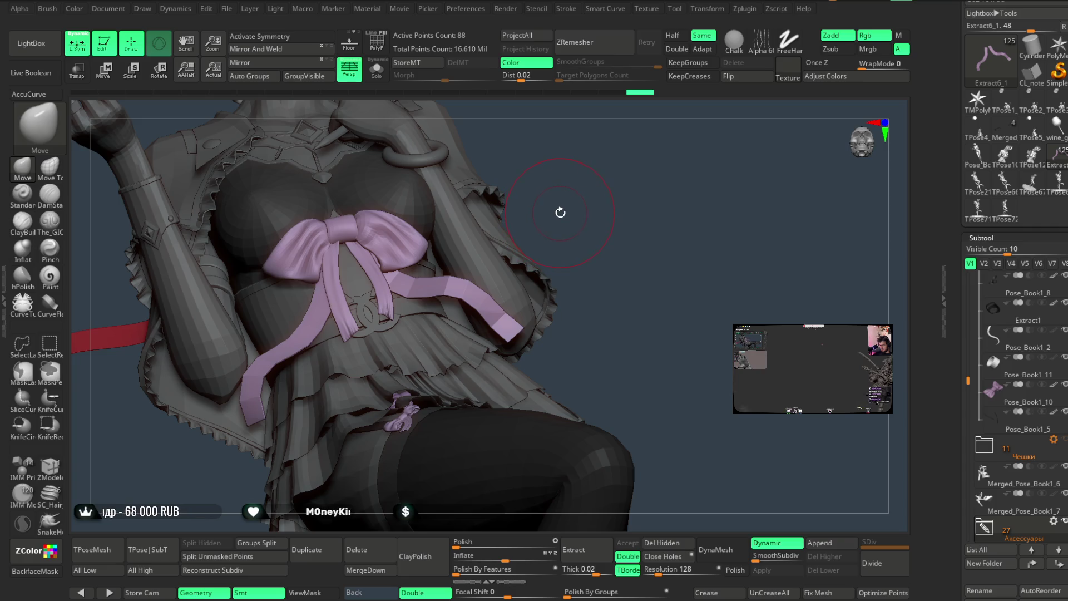
pyautogui.moveTo(552, 208); pyautogui.dragTo(578, 180)
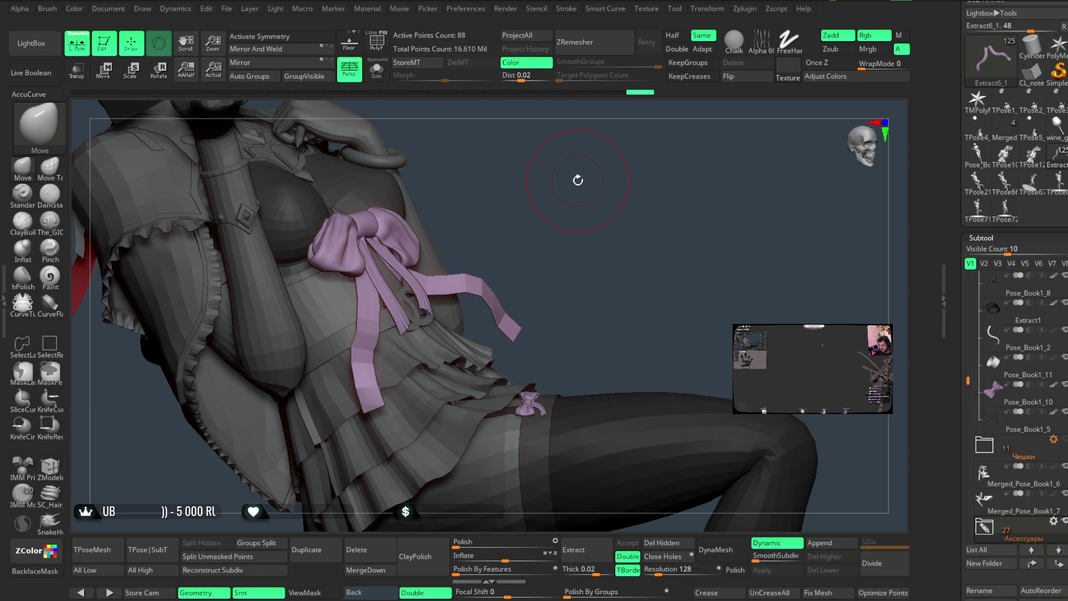
pyautogui.moveTo(562, 278)
pyautogui.mouseDown()
pyautogui.moveTo(600, 205)
pyautogui.moveTo(587, 255)
pyautogui.moveTo(600, 212)
pyautogui.moveTo(567, 265)
pyautogui.moveTo(606, 189)
pyautogui.moveTo(349, 374)
pyautogui.mouseUp()
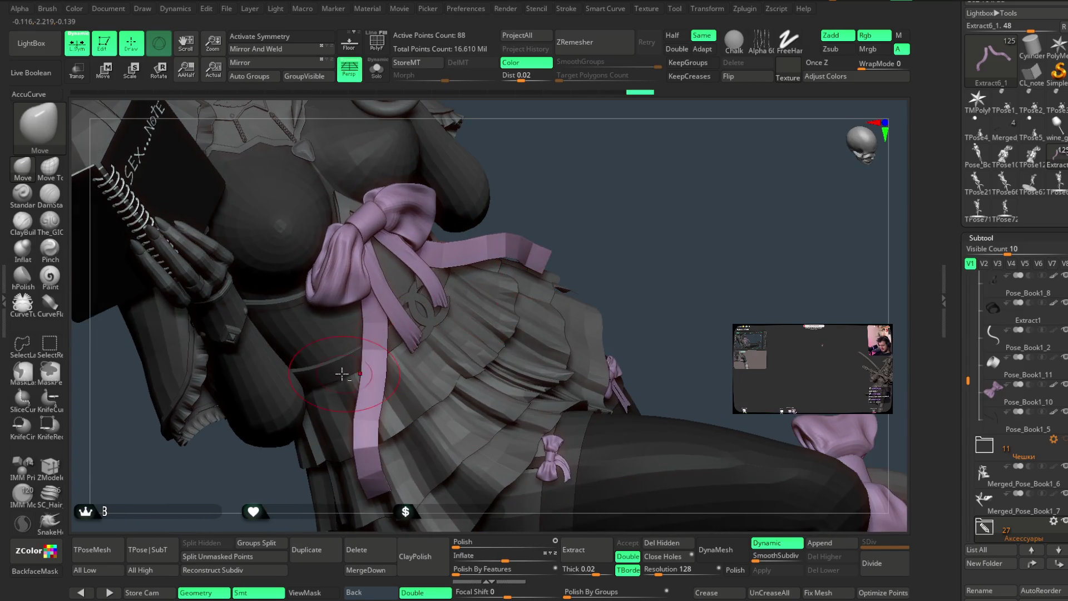
# Select Extract2_4, inspect the bow and skirt closely, then make extract1_copy2_3 the active subtool.
pyautogui.keyDown('alt'); pyautogui.click(312, 350); pyautogui.keyUp('alt')
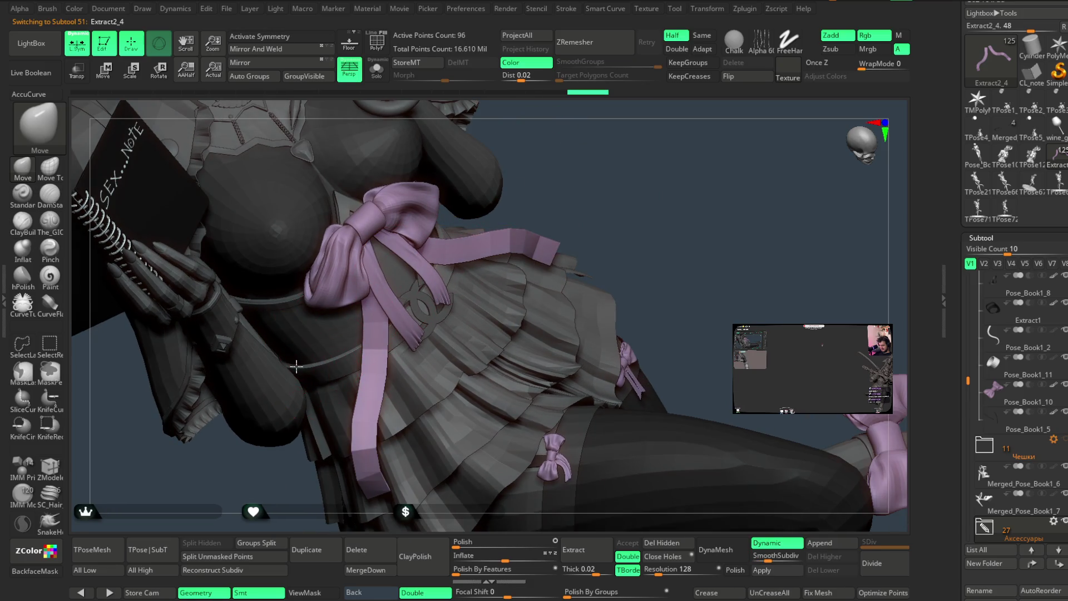
pyautogui.moveTo(448, 237)
pyautogui.mouseDown()
pyautogui.moveTo(521, 179)
pyautogui.moveTo(414, 252)
pyautogui.moveTo(412, 334)
pyautogui.moveTo(419, 280)
pyautogui.mouseUp()
pyautogui.press('space')
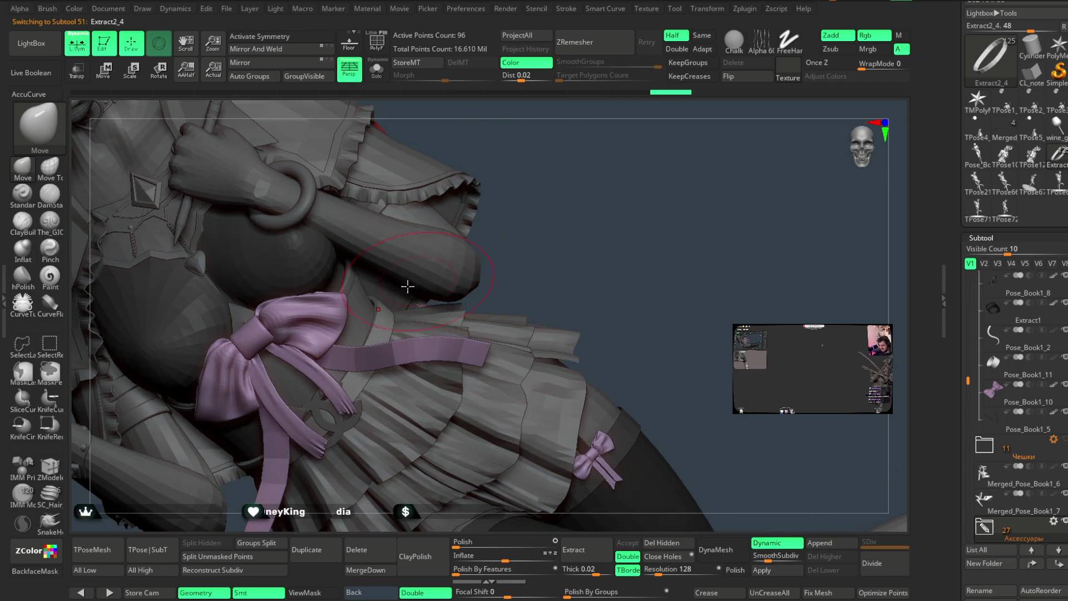
pyautogui.moveTo(379, 298)
pyautogui.mouseDown(button='right')
pyautogui.moveTo(557, 250)
pyautogui.moveTo(567, 165)
pyautogui.moveTo(546, 210)
pyautogui.moveTo(549, 195)
pyautogui.moveTo(551, 217)
pyautogui.moveTo(529, 207)
pyautogui.moveTo(548, 281)
pyautogui.moveTo(538, 232)
pyautogui.moveTo(476, 258)
pyautogui.mouseUp(button='right')
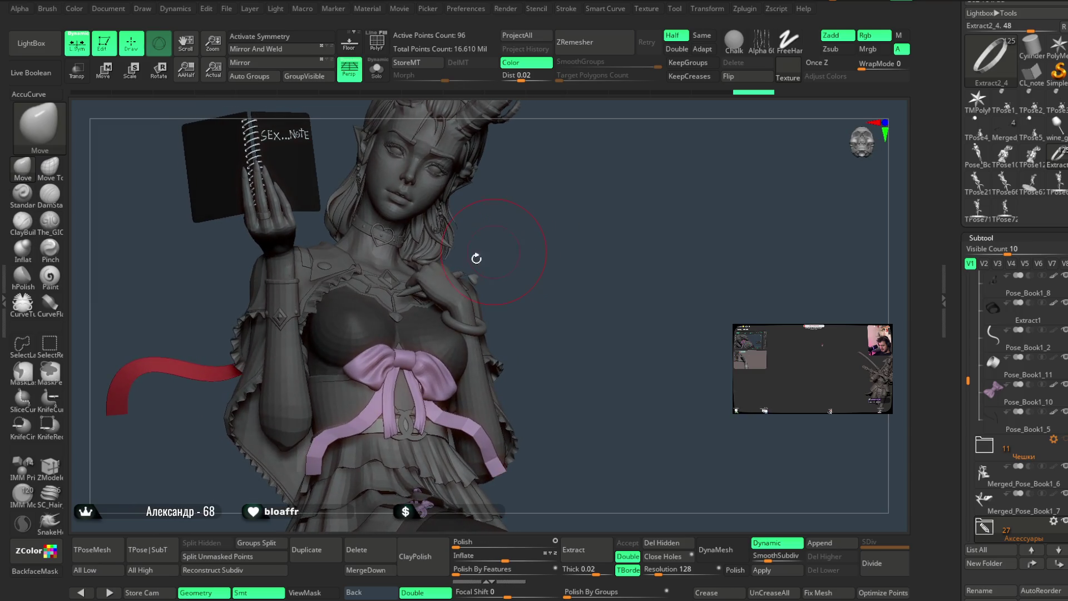
pyautogui.keyDown('alt'); pyautogui.click(328, 287); pyautogui.keyUp('alt')
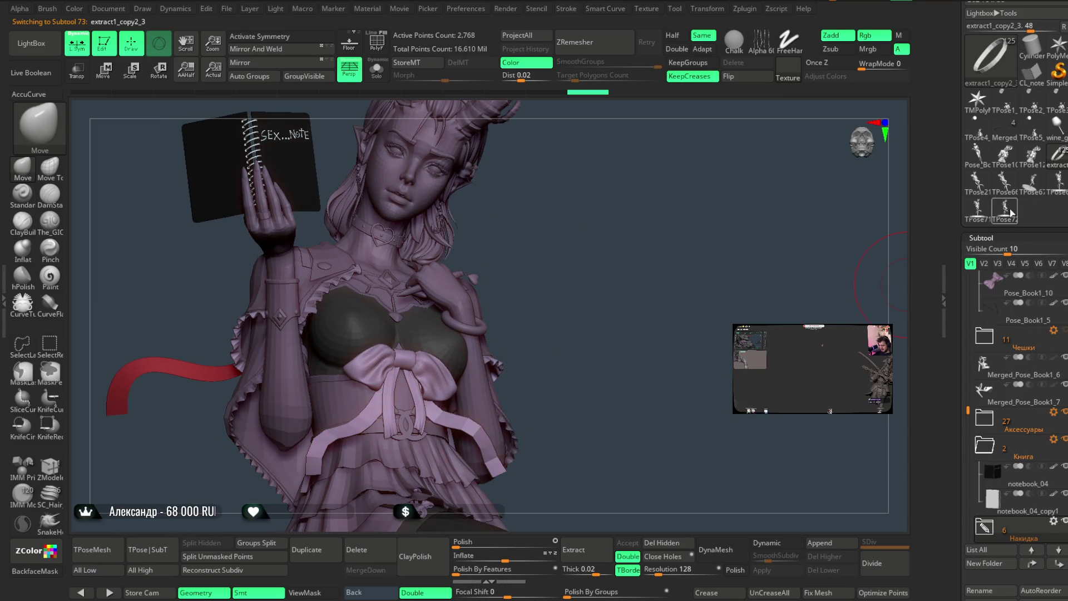
pyautogui.scroll(3, 998, 137)
# Select sleeve pieces Extract2_2 and extract1_copy2_1 and set a mid grey working colour.
pyautogui.scroll(3, 997, 137)
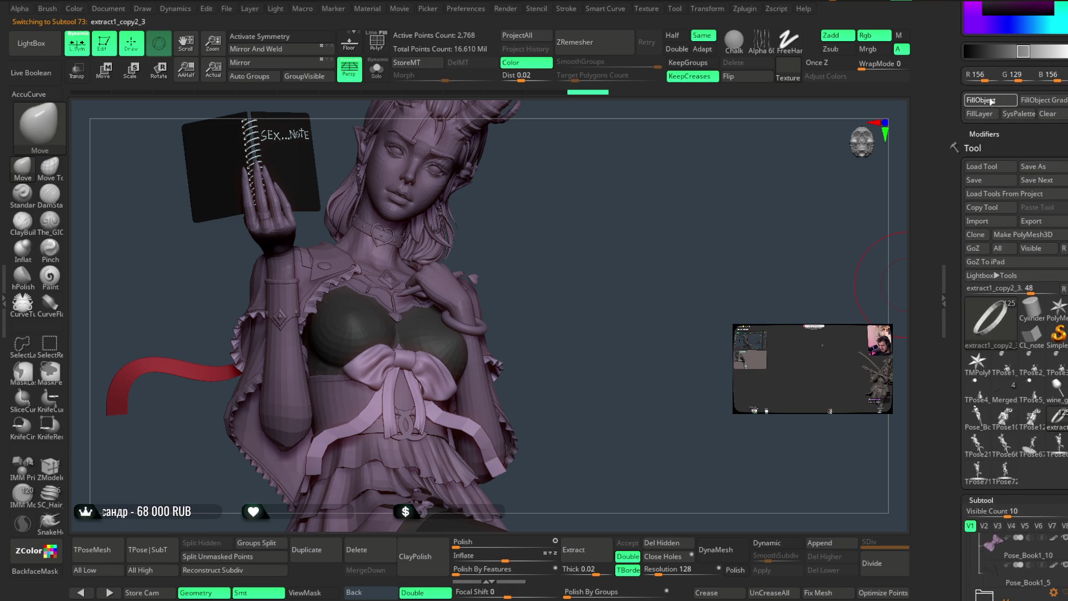
pyautogui.moveTo(696, 262); pyautogui.dragTo(494, 318)
pyautogui.keyDown('alt'); pyautogui.click(304, 326); pyautogui.keyUp('alt')
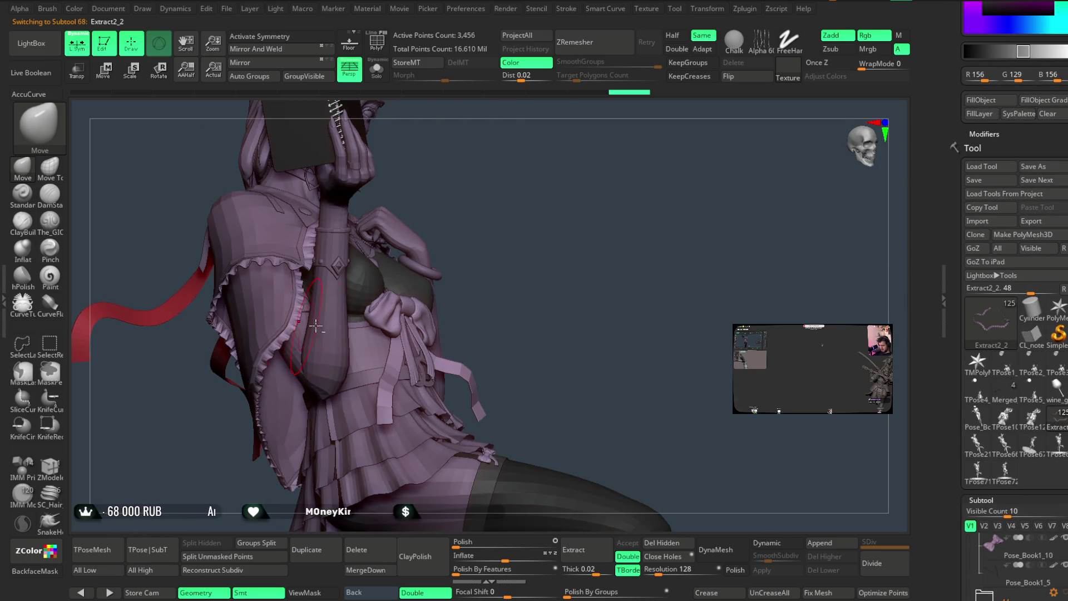
pyautogui.scroll(3, 995, 142)
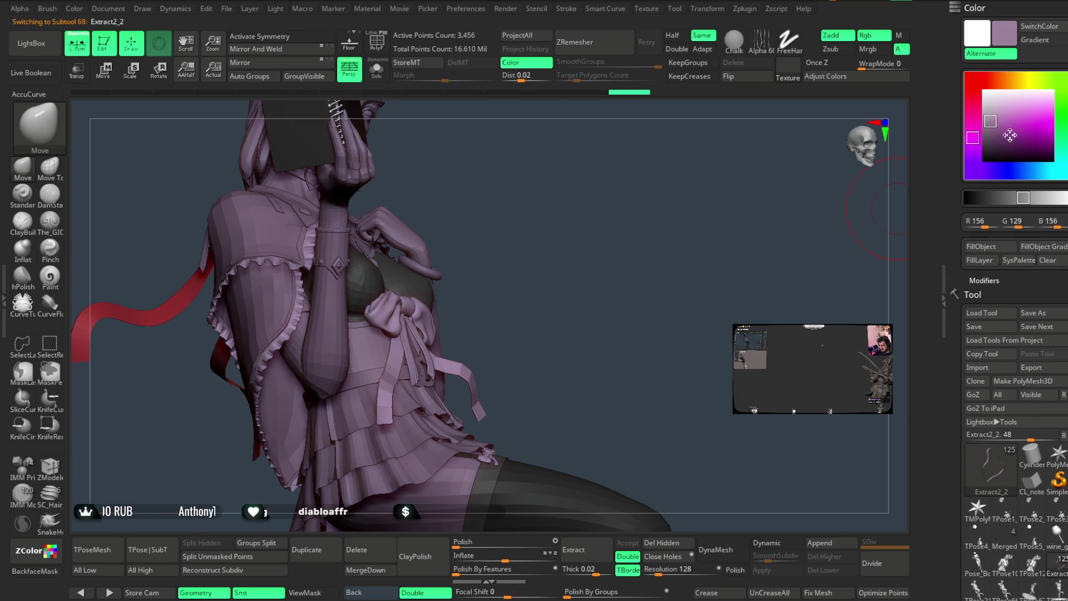
pyautogui.moveTo(582, 300)
pyautogui.mouseDown()
pyautogui.moveTo(570, 269)
pyautogui.moveTo(579, 231)
pyautogui.moveTo(582, 280)
pyautogui.moveTo(601, 215)
pyautogui.mouseUp()
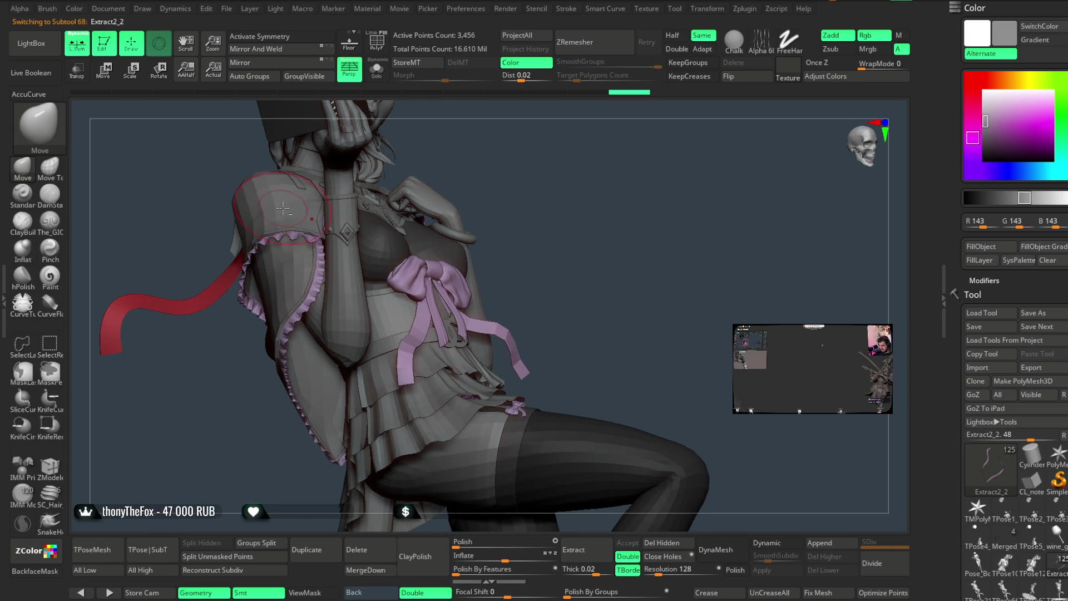
pyautogui.keyDown('alt'); pyautogui.click(329, 221); pyautogui.keyUp('alt')
pyautogui.moveTo(983, 120); pyautogui.dragTo(985, 136)
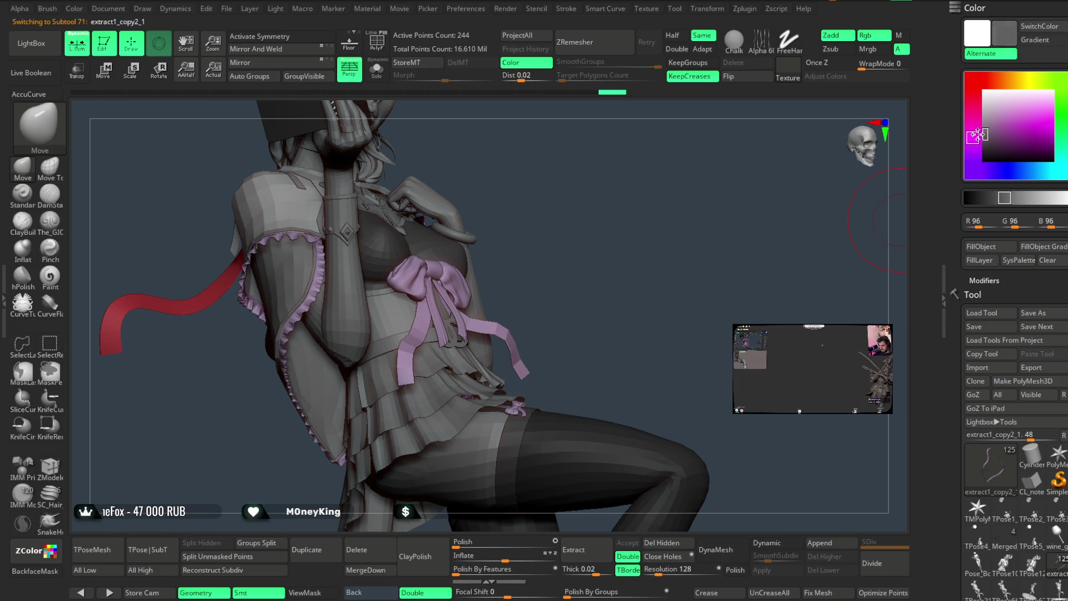
# Select extract1_copy1 with a light grey, then return to extract1_copy2_1 and briefly solo it.
pyautogui.moveTo(632, 238)
pyautogui.mouseDown()
pyautogui.moveTo(646, 210)
pyautogui.moveTo(492, 277)
pyautogui.mouseUp()
pyautogui.keyDown('alt'); pyautogui.click(467, 295); pyautogui.keyUp('alt')
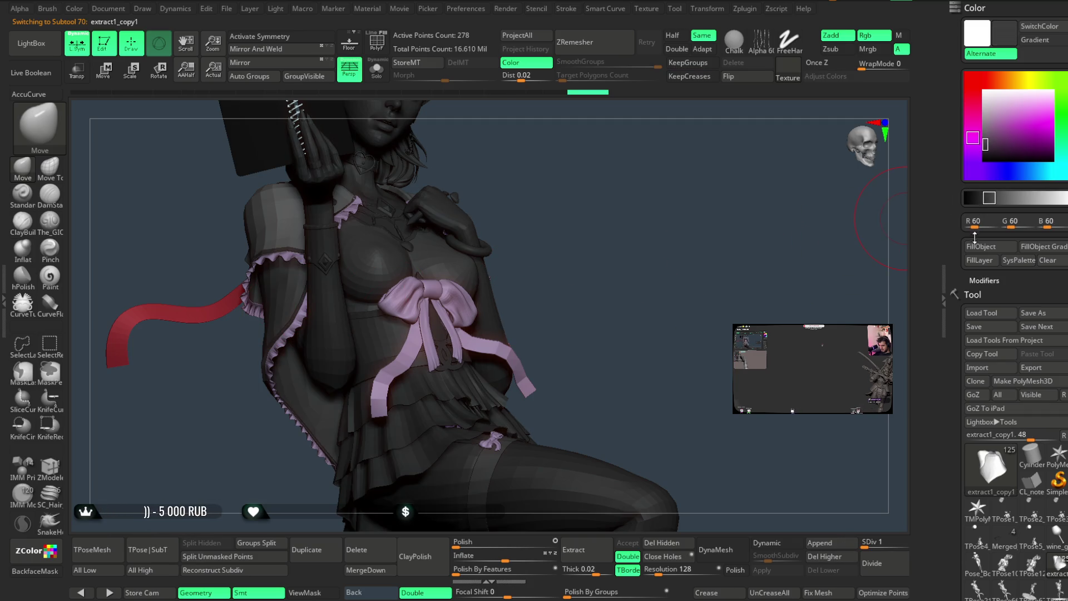
pyautogui.moveTo(981, 143); pyautogui.dragTo(985, 115)
pyautogui.moveTo(762, 235)
pyautogui.mouseDown()
pyautogui.moveTo(651, 238)
pyautogui.moveTo(612, 233)
pyautogui.moveTo(617, 221)
pyautogui.moveTo(615, 258)
pyautogui.moveTo(482, 256)
pyautogui.mouseUp()
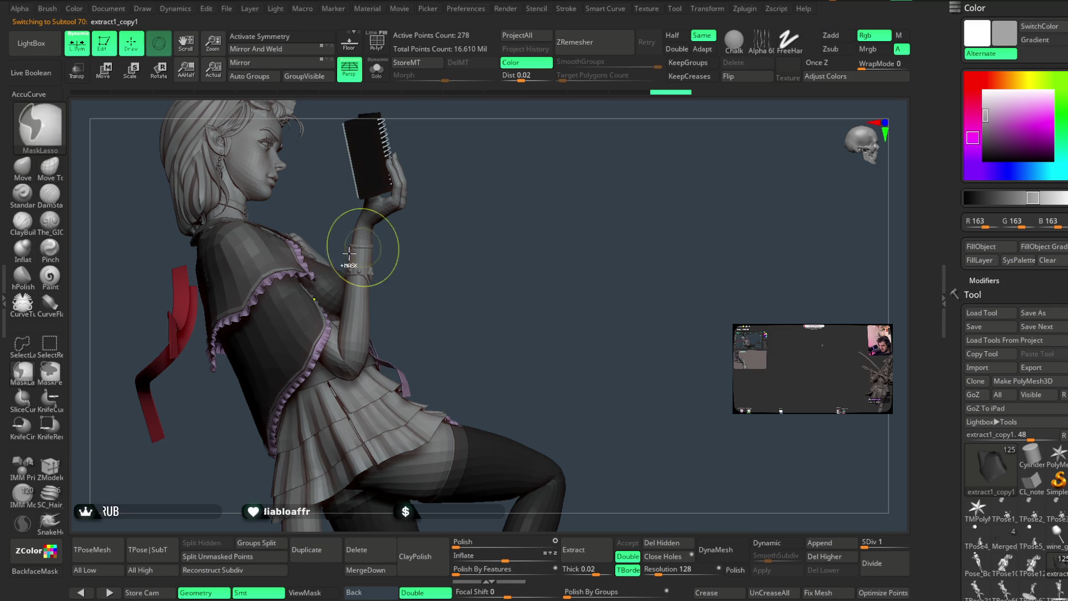
pyautogui.press('Down')
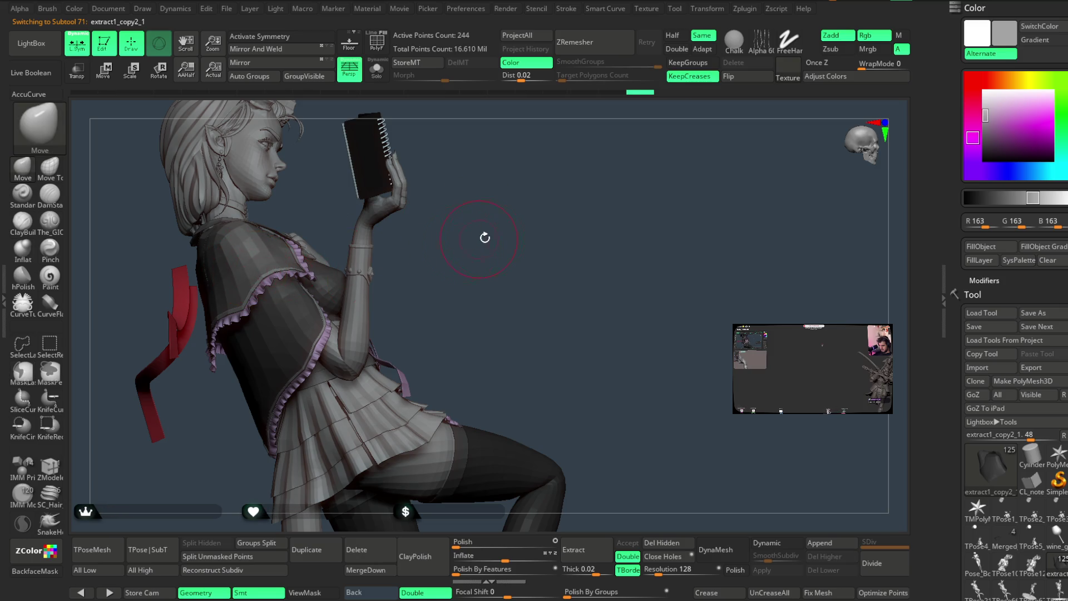
pyautogui.moveTo(481, 238); pyautogui.dragTo(443, 218)
pyautogui.click(377, 69)
pyautogui.click(378, 69)
# Try greys 108, 149 and 98, settle on a dark pink-tinted grey, then select the red body mesh.
pyautogui.moveTo(985, 128); pyautogui.dragTo(985, 133)
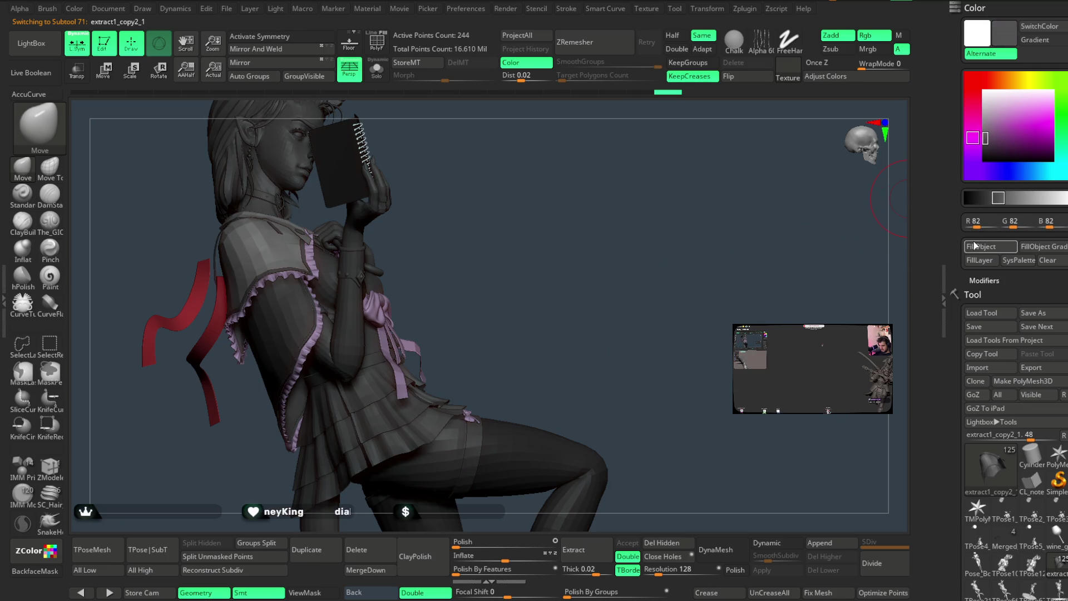
pyautogui.moveTo(986, 133); pyautogui.dragTo(975, 118)
pyautogui.moveTo(584, 267)
pyautogui.mouseDown()
pyautogui.moveTo(549, 286)
pyautogui.moveTo(498, 255)
pyautogui.moveTo(510, 281)
pyautogui.moveTo(553, 239)
pyautogui.moveTo(644, 257)
pyautogui.moveTo(641, 246)
pyautogui.mouseUp()
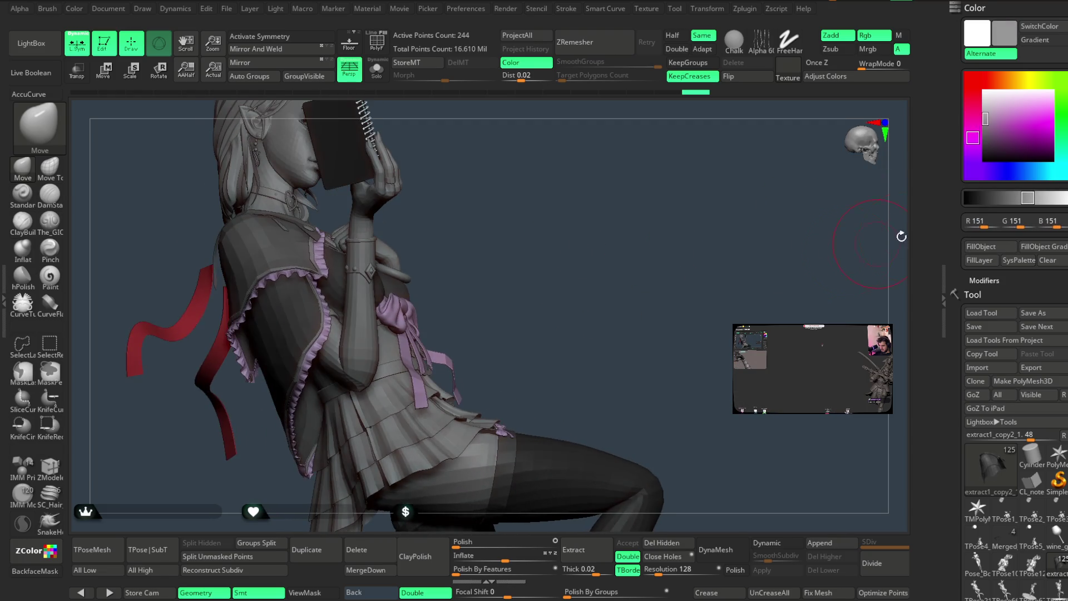
pyautogui.moveTo(974, 119)
pyautogui.mouseDown()
pyautogui.moveTo(972, 136)
pyautogui.moveTo(985, 119)
pyautogui.mouseUp()
pyautogui.click(972, 137)
pyautogui.moveTo(562, 271)
pyautogui.mouseDown()
pyautogui.moveTo(528, 279)
pyautogui.moveTo(580, 267)
pyautogui.mouseUp()
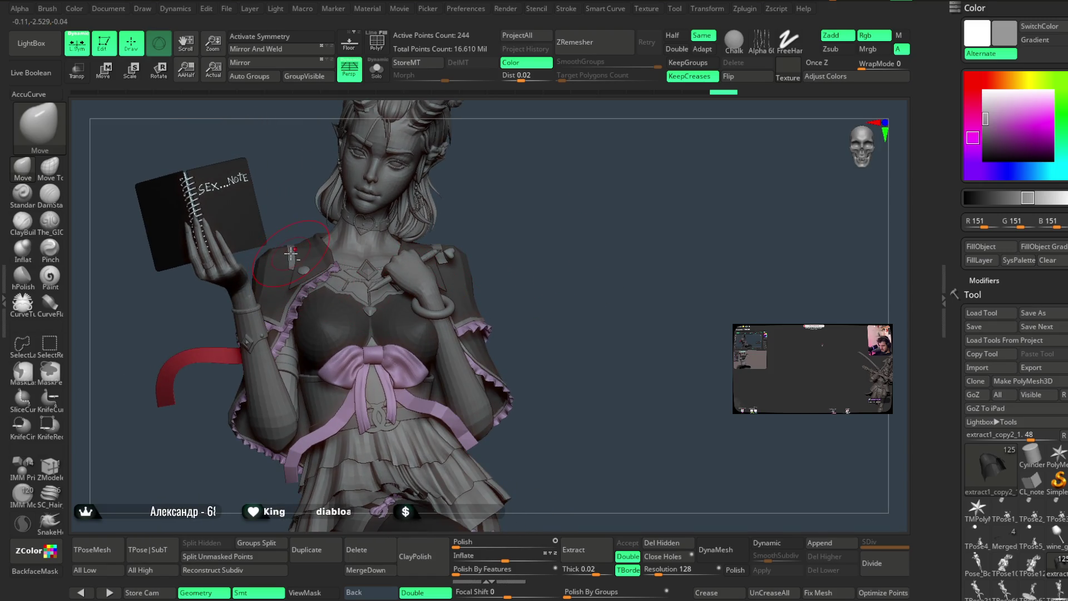
pyautogui.keyDown('alt'); pyautogui.click(218, 354); pyautogui.keyUp('alt')
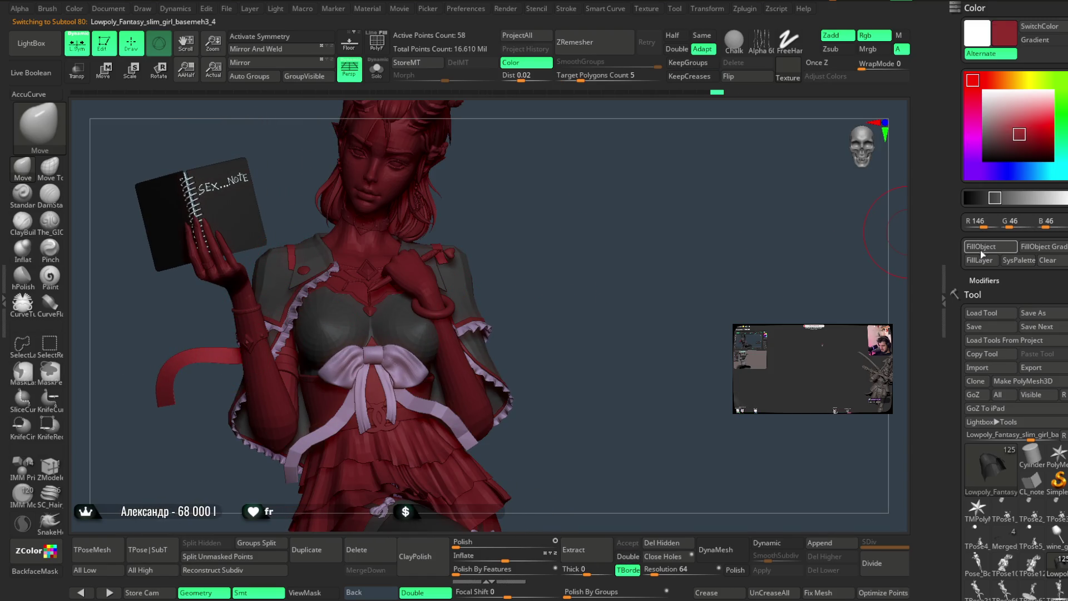
# Select the hand mesh basemesh3_3 and fill it with light grey 153 instead of red.
pyautogui.moveTo(998, 125); pyautogui.dragTo(986, 114)
pyautogui.moveTo(587, 280)
pyautogui.mouseDown()
pyautogui.moveTo(555, 219)
pyautogui.moveTo(575, 222)
pyautogui.moveTo(573, 209)
pyautogui.moveTo(570, 331)
pyautogui.moveTo(495, 261)
pyautogui.mouseUp()
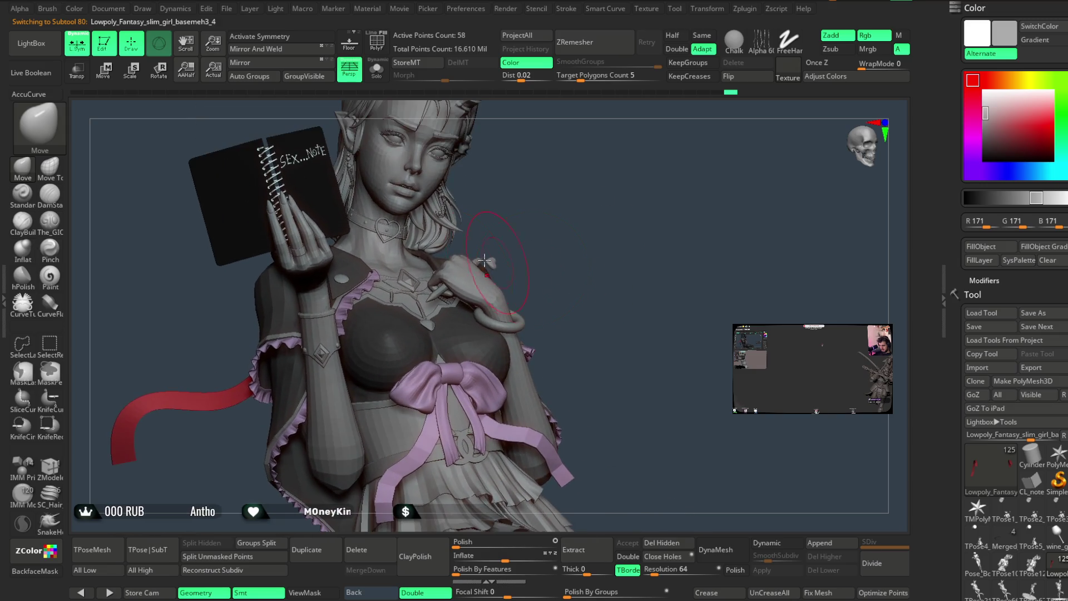
pyautogui.keyDown('alt'); pyautogui.click(477, 278); pyautogui.keyUp('alt')
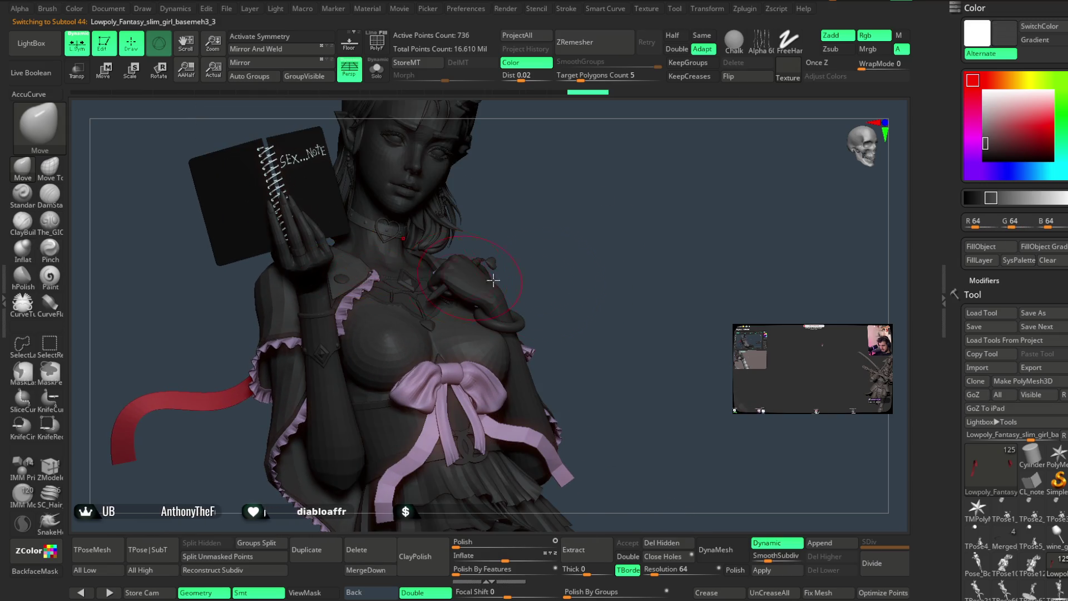
pyautogui.click(976, 249)
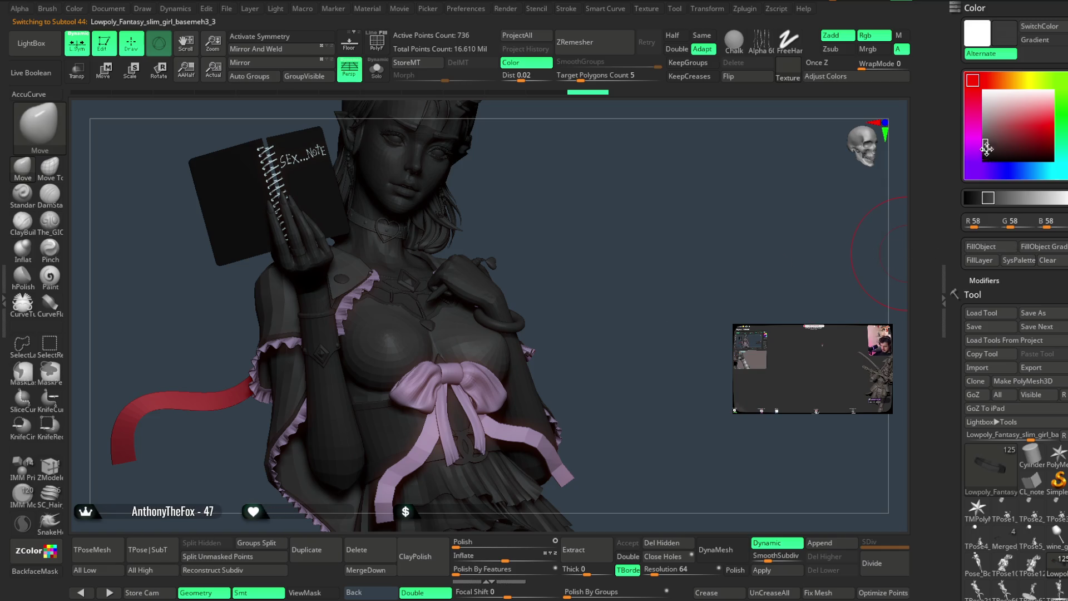
pyautogui.moveTo(985, 145); pyautogui.dragTo(985, 117)
pyautogui.click(979, 246)
pyautogui.moveTo(567, 273)
pyautogui.mouseDown()
pyautogui.moveTo(561, 246)
pyautogui.moveTo(582, 217)
pyautogui.moveTo(576, 279)
pyautogui.moveTo(573, 261)
pyautogui.mouseUp()
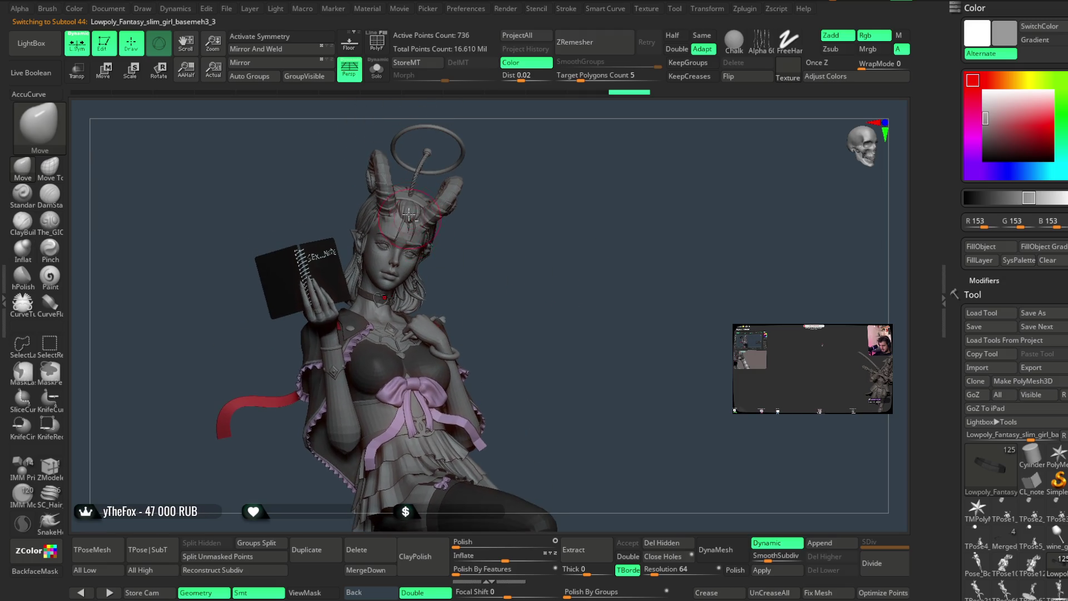
# Select Extract4_3 on the head, swap between dark and pale greys, and finish at grey 153.
pyautogui.keyDown('alt'); pyautogui.click(412, 211); pyautogui.keyUp('alt')
pyautogui.keyDown('alt'); pyautogui.moveTo(517, 223); pyautogui.dragTo(521, 274); pyautogui.keyUp('alt')
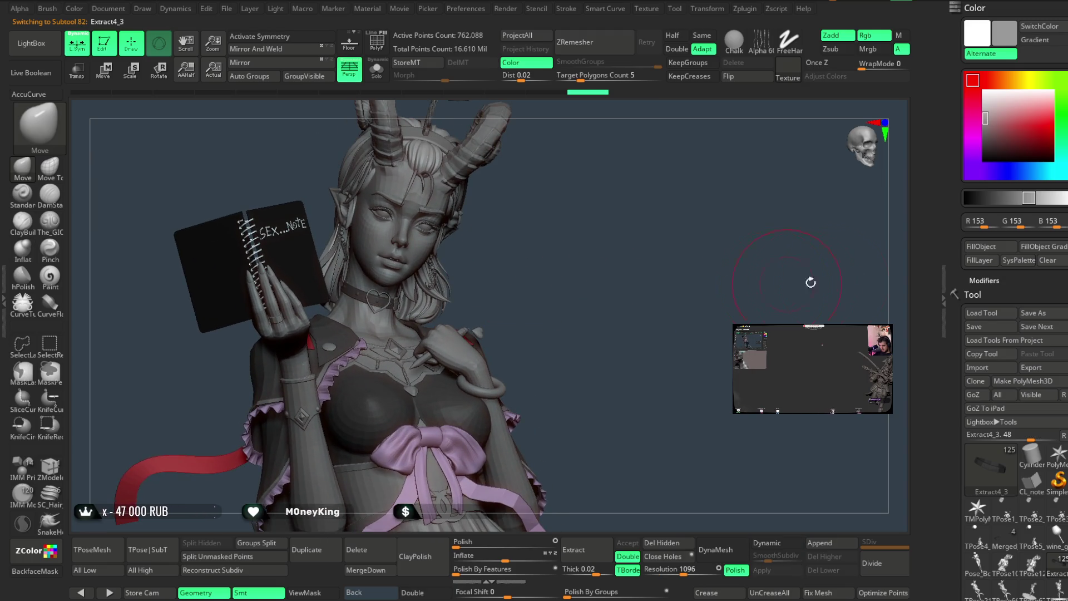
pyautogui.press('c')
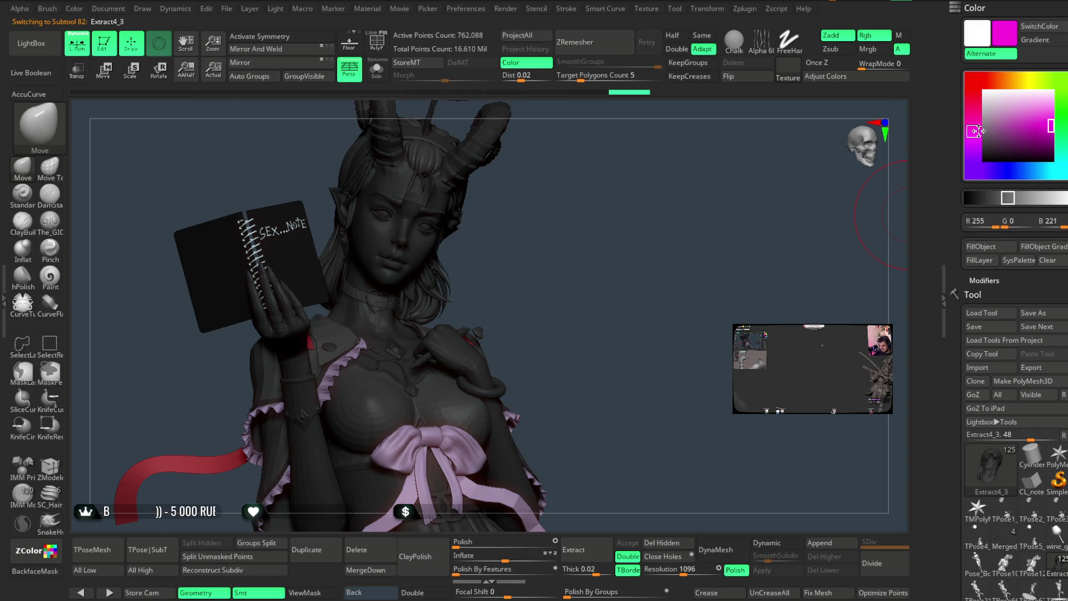
pyautogui.moveTo(982, 141); pyautogui.dragTo(985, 120)
pyautogui.moveTo(595, 254); pyautogui.dragTo(632, 277)
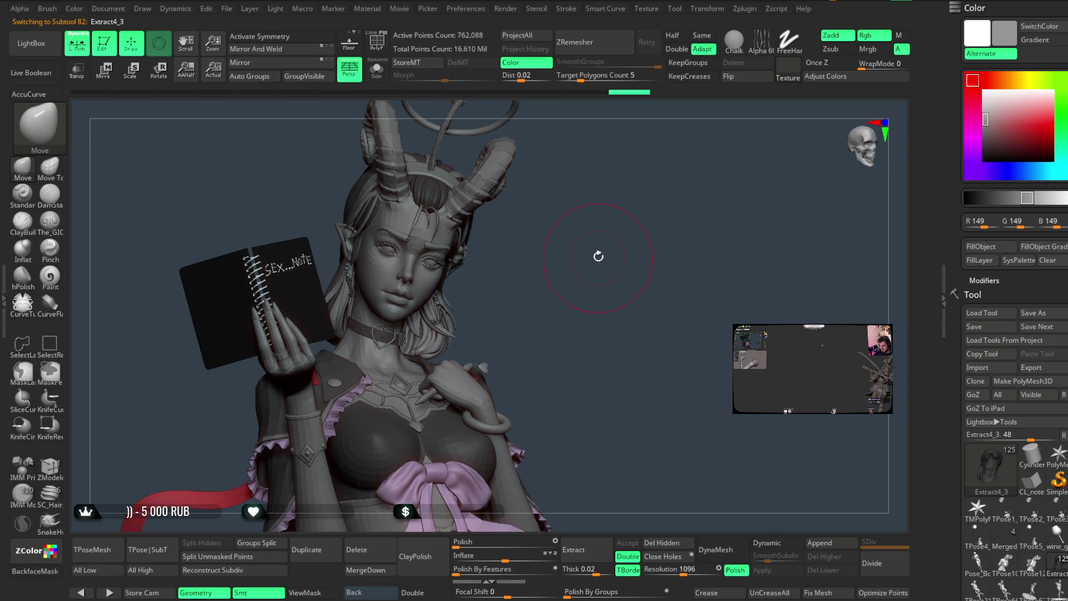
pyautogui.press('c')
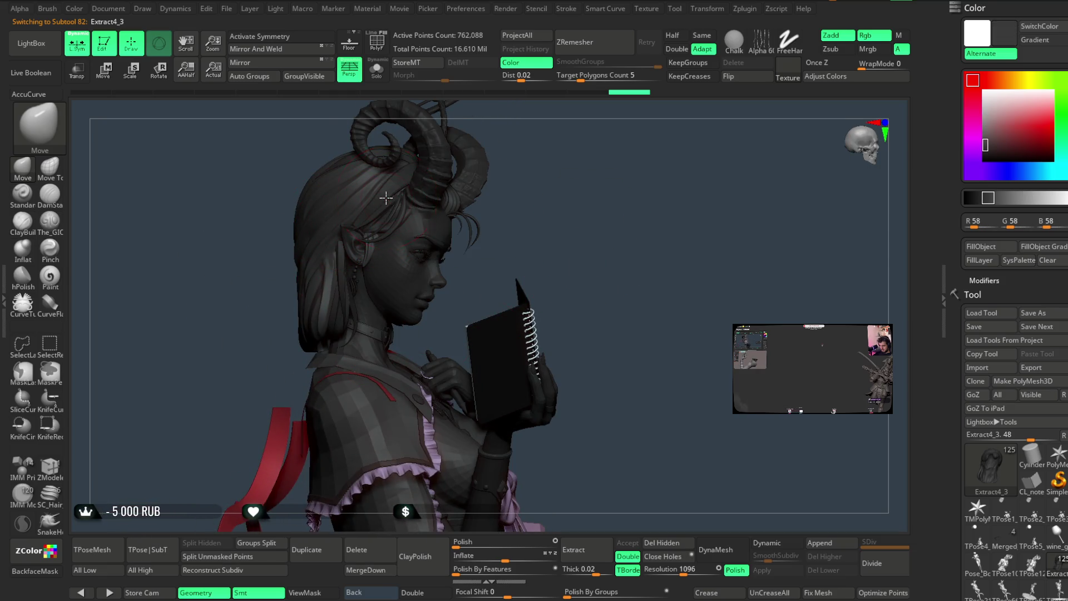
pyautogui.keyDown('alt'); pyautogui.click(391, 207); pyautogui.keyUp('alt')
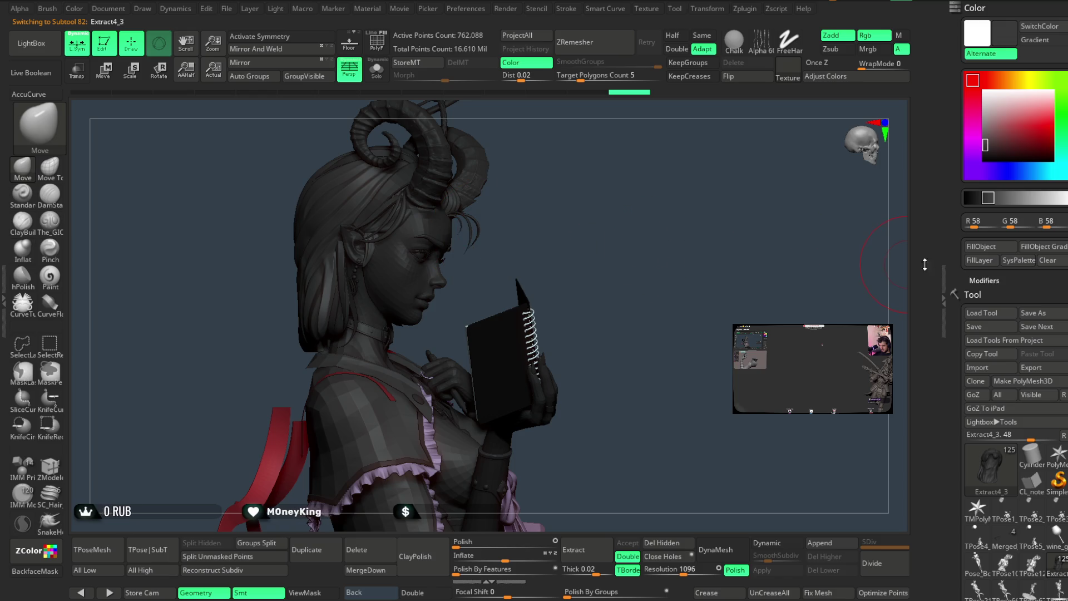
pyautogui.moveTo(612, 248); pyautogui.dragTo(614, 249)
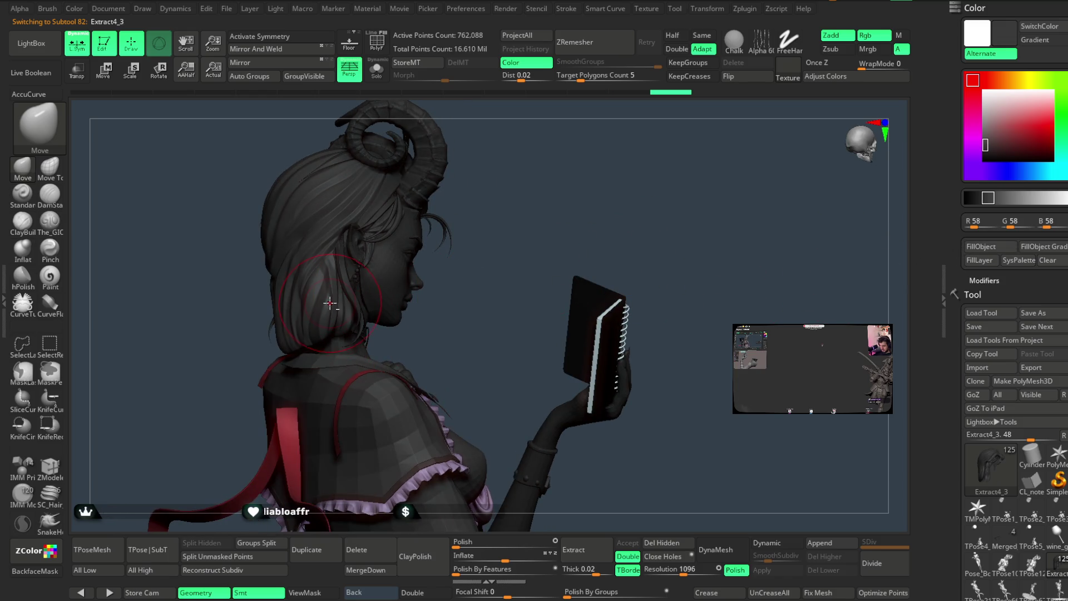
pyautogui.moveTo(983, 144); pyautogui.dragTo(985, 118)
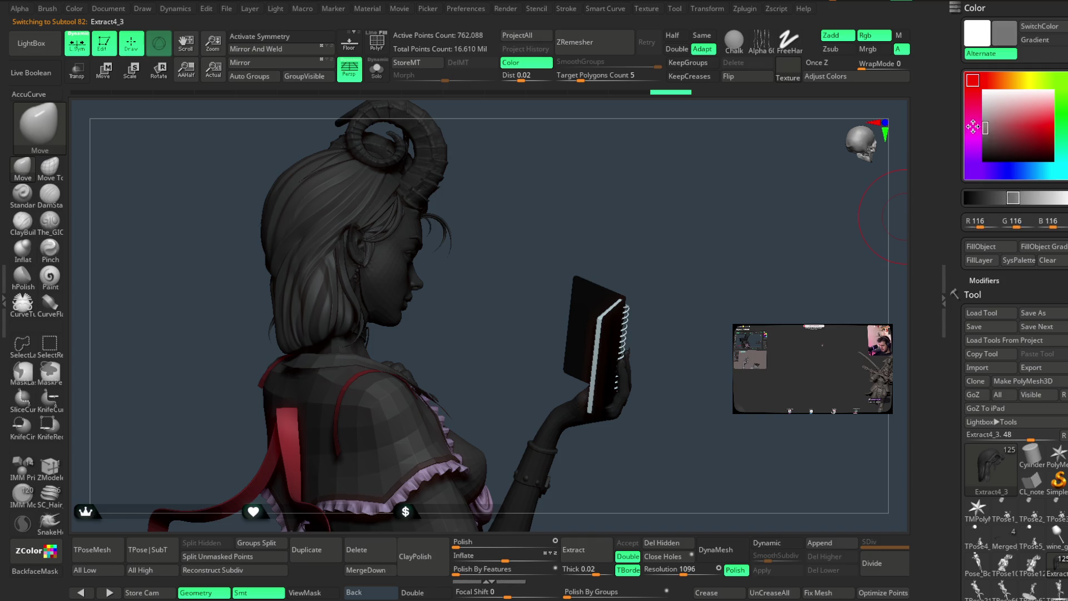
pyautogui.moveTo(612, 206)
pyautogui.mouseDown()
pyautogui.moveTo(552, 207)
pyautogui.moveTo(523, 270)
pyautogui.mouseUp()
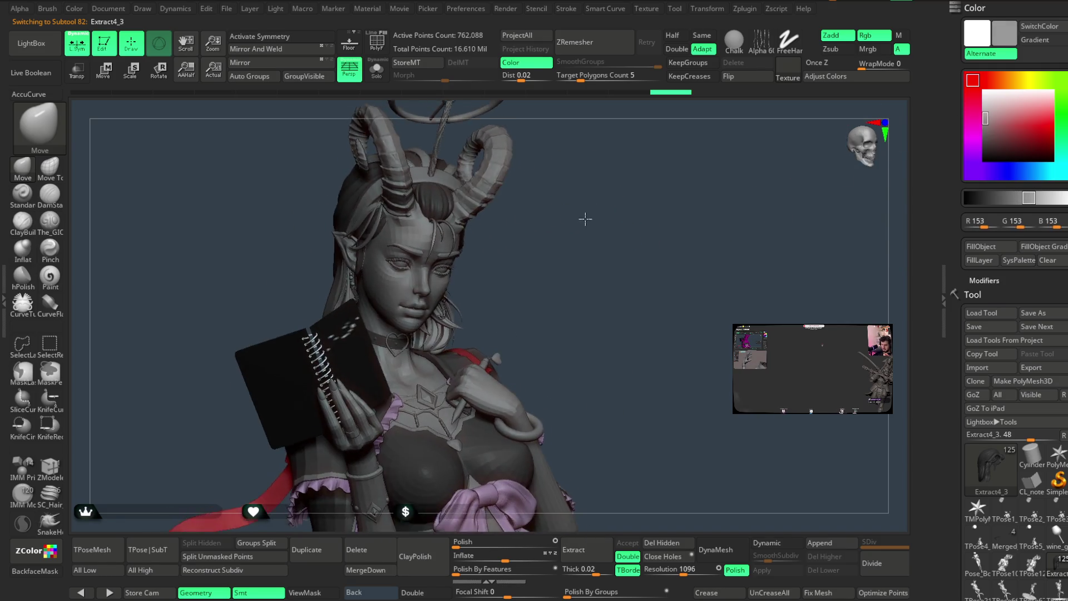
# Select the Extract4_4 ear ornament and set a light grey main colour around 157.
pyautogui.keyDown('alt'); pyautogui.click(458, 270); pyautogui.keyUp('alt')
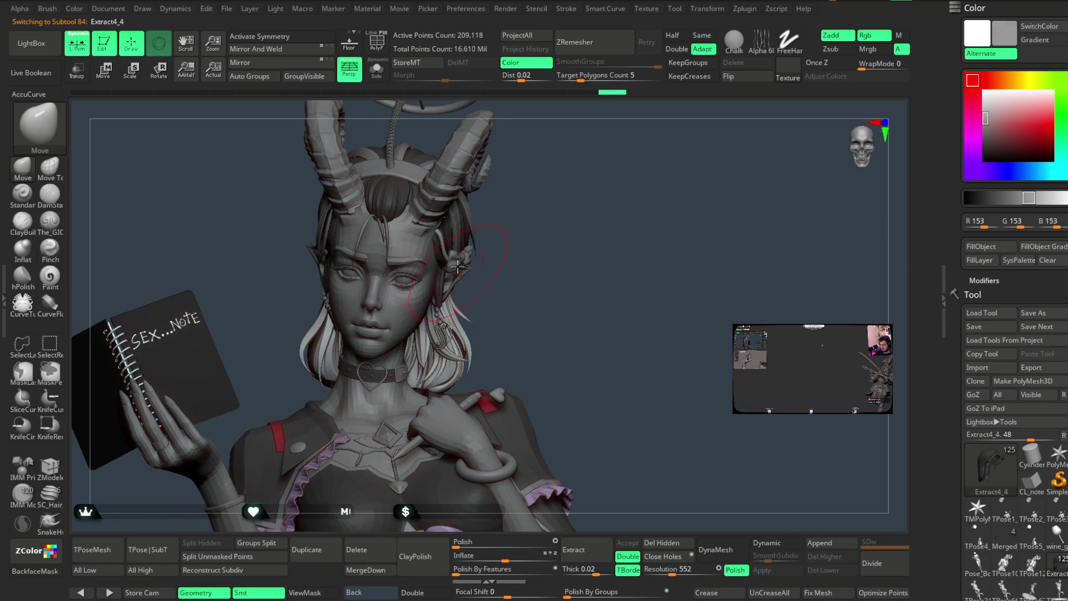
pyautogui.hotkey('ctrl', 'z')
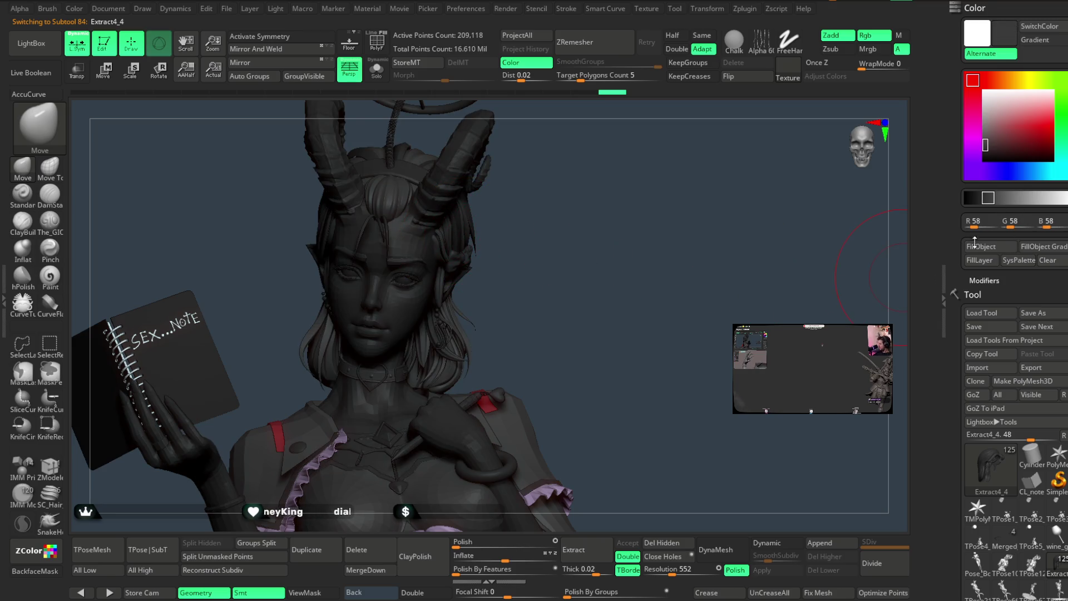
pyautogui.moveTo(990, 198); pyautogui.dragTo(1030, 198)
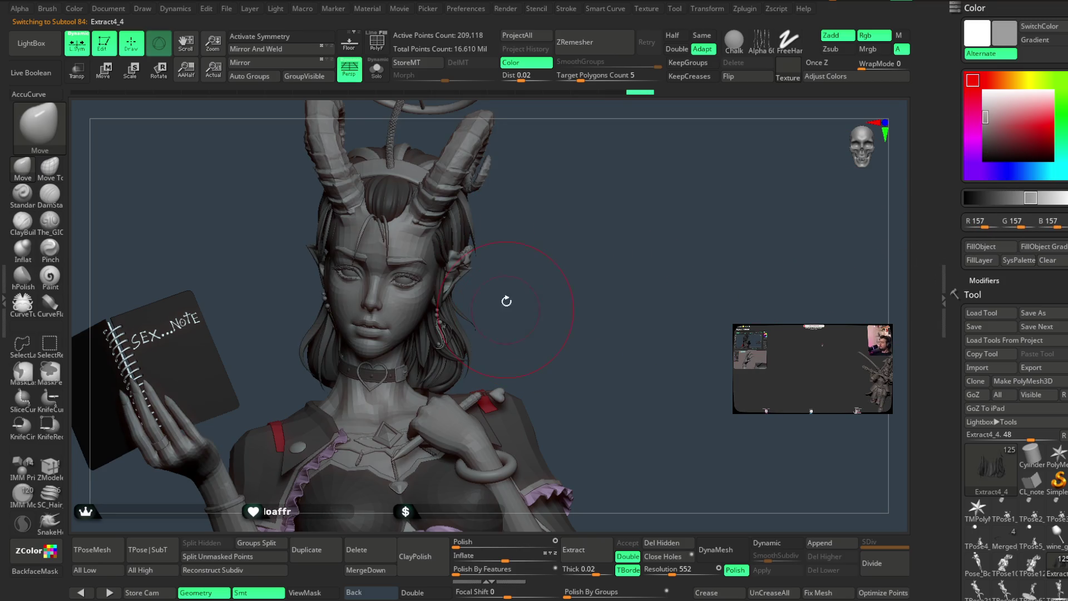
pyautogui.moveTo(505, 307); pyautogui.dragTo(505, 247)
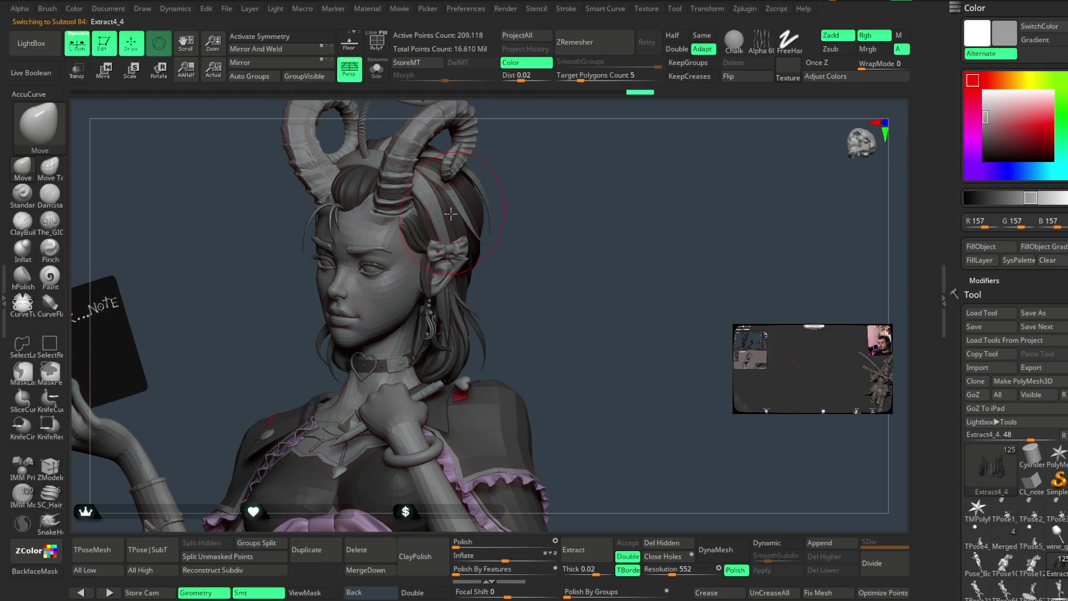
pyautogui.hotkey('ctrl', 'z')
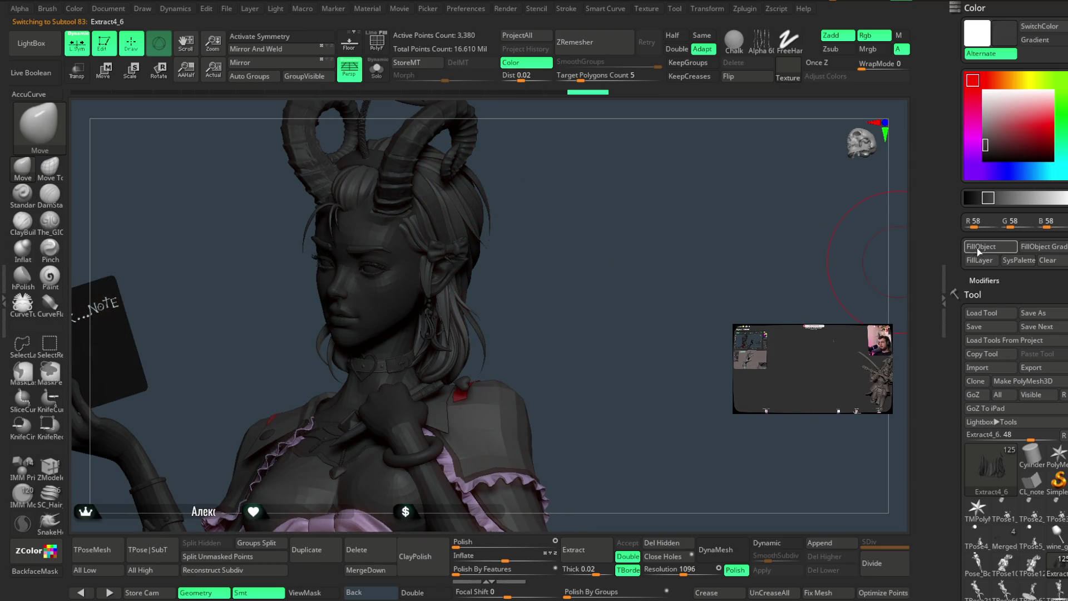
pyautogui.click(985, 122)
pyautogui.moveTo(589, 267)
pyautogui.mouseDown()
pyautogui.moveTo(582, 252)
pyautogui.moveTo(587, 298)
pyautogui.moveTo(517, 248)
pyautogui.mouseUp()
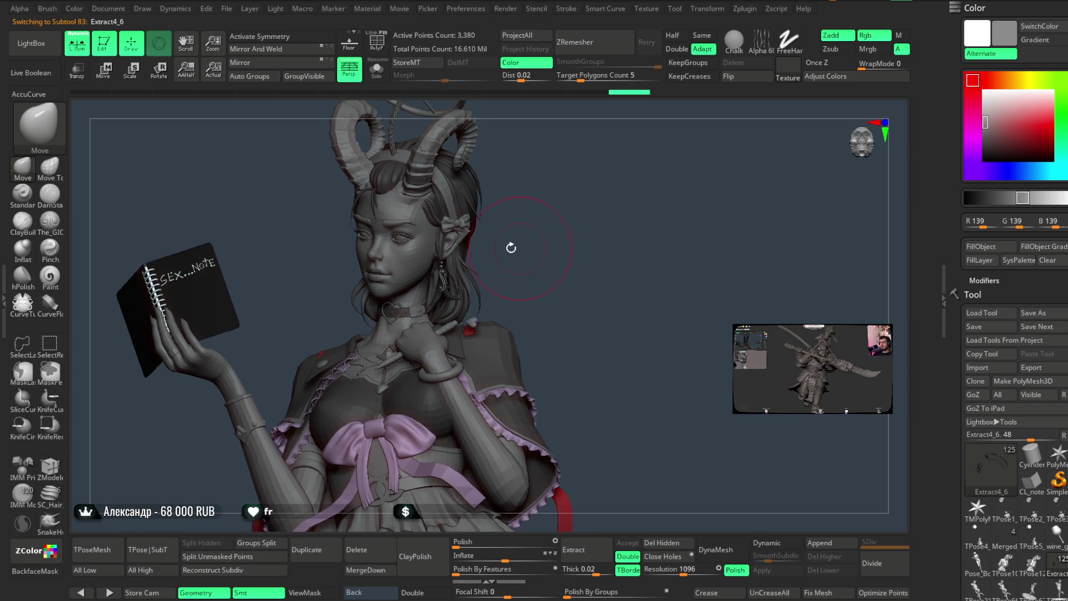
# Sample the bow's pink, then select the hair bow and PM3D_Sphere3D3, giving each a grey.
pyautogui.press('c')
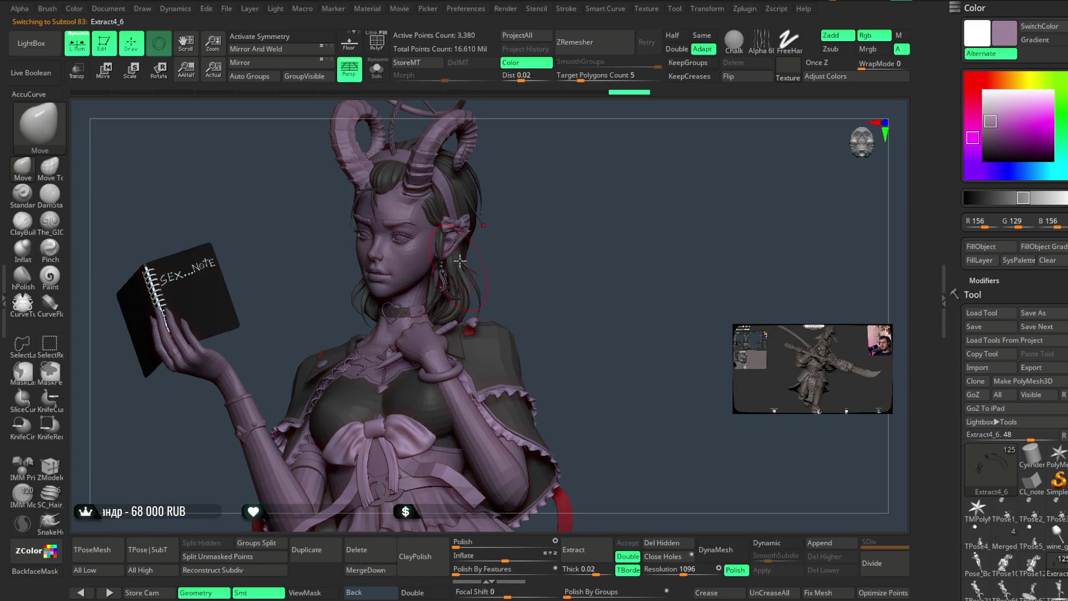
pyautogui.keyDown('alt'); pyautogui.click(469, 222); pyautogui.keyUp('alt')
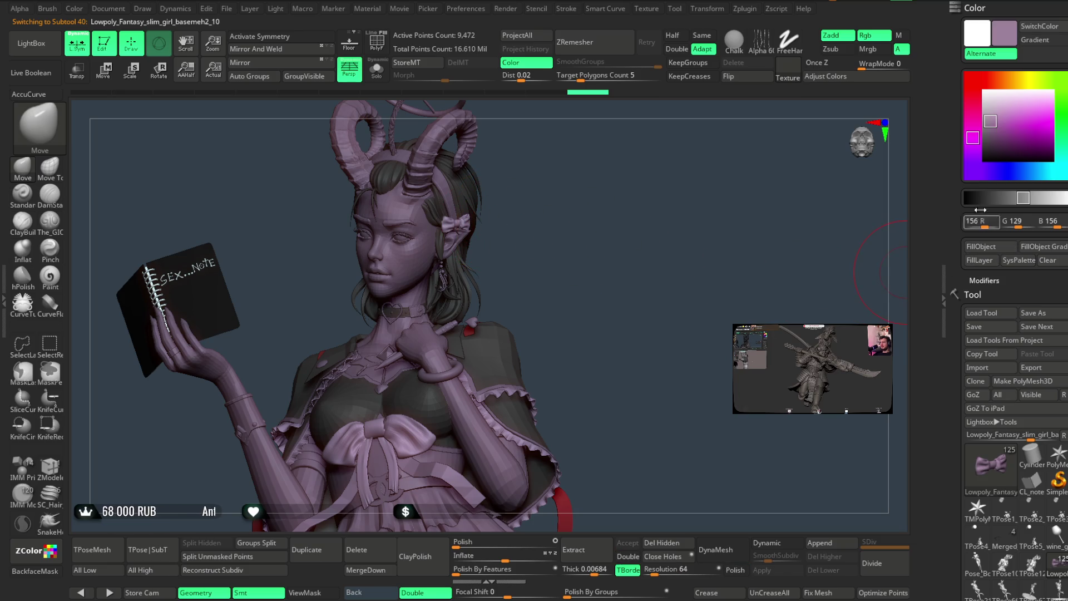
pyautogui.click(985, 120)
pyautogui.moveTo(545, 228); pyautogui.dragTo(575, 207)
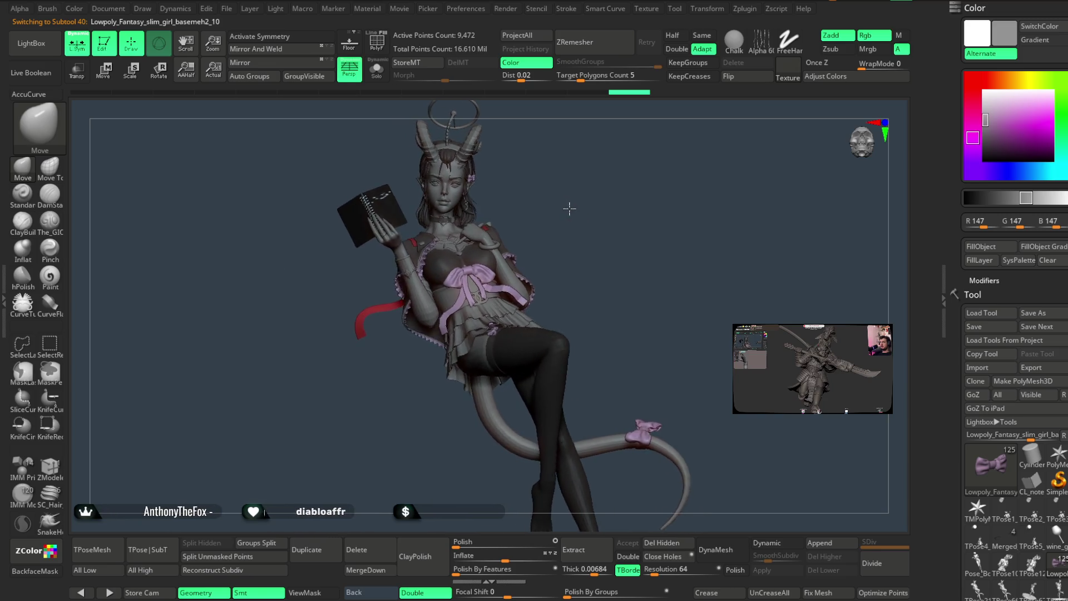
pyautogui.moveTo(574, 207); pyautogui.dragTo(575, 300)
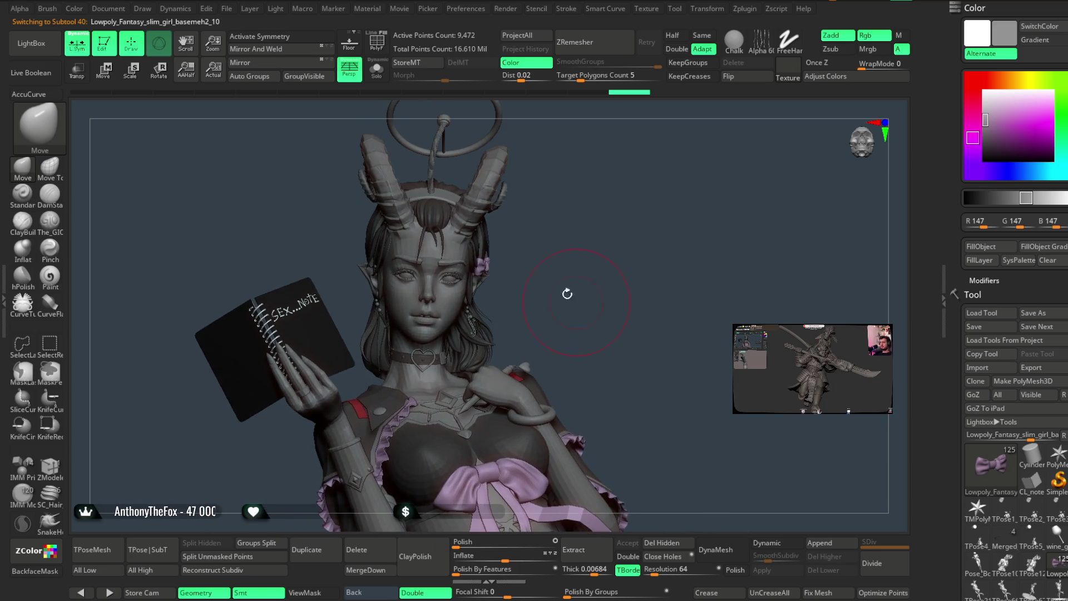
pyautogui.keyDown('alt'); pyautogui.click(485, 194); pyautogui.keyUp('alt')
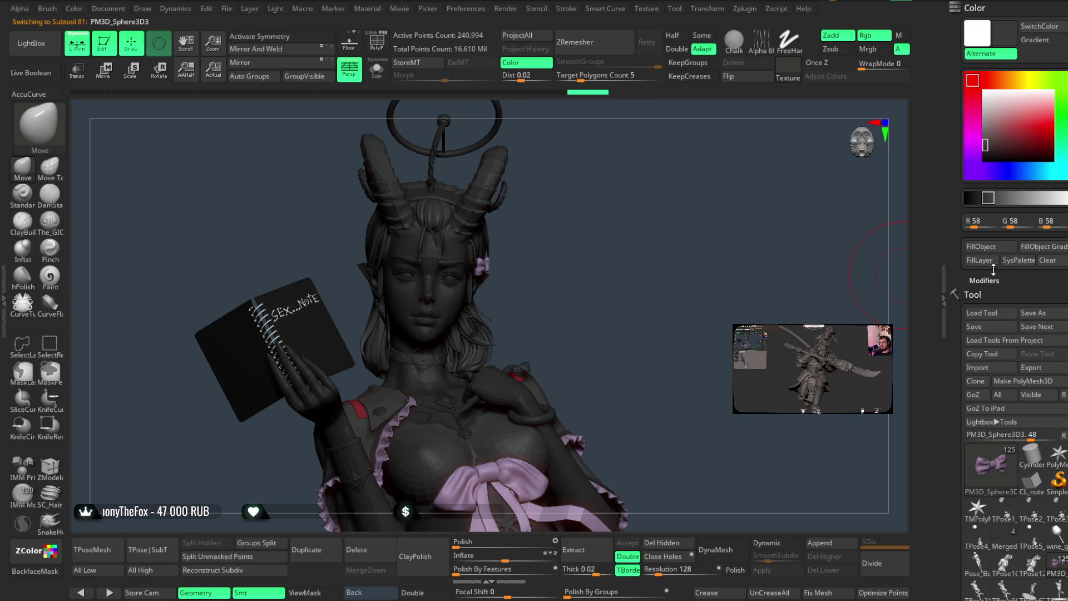
pyautogui.click(985, 121)
# Select the 36_01 clothing part and set the main colour to grey 139.
pyautogui.moveTo(572, 265)
pyautogui.mouseDown()
pyautogui.moveTo(575, 240)
pyautogui.moveTo(562, 254)
pyautogui.mouseUp()
pyautogui.keyDown('alt'); pyautogui.click(551, 275); pyautogui.keyUp('alt')
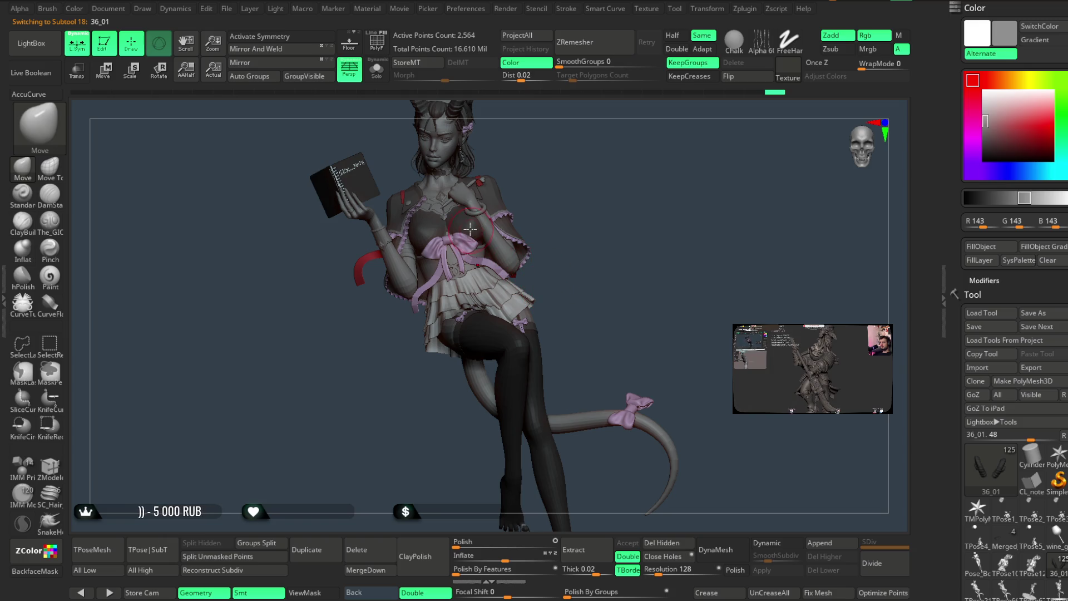
pyautogui.press('c')
pyautogui.click(979, 260)
pyautogui.moveTo(985, 142); pyautogui.dragTo(985, 121)
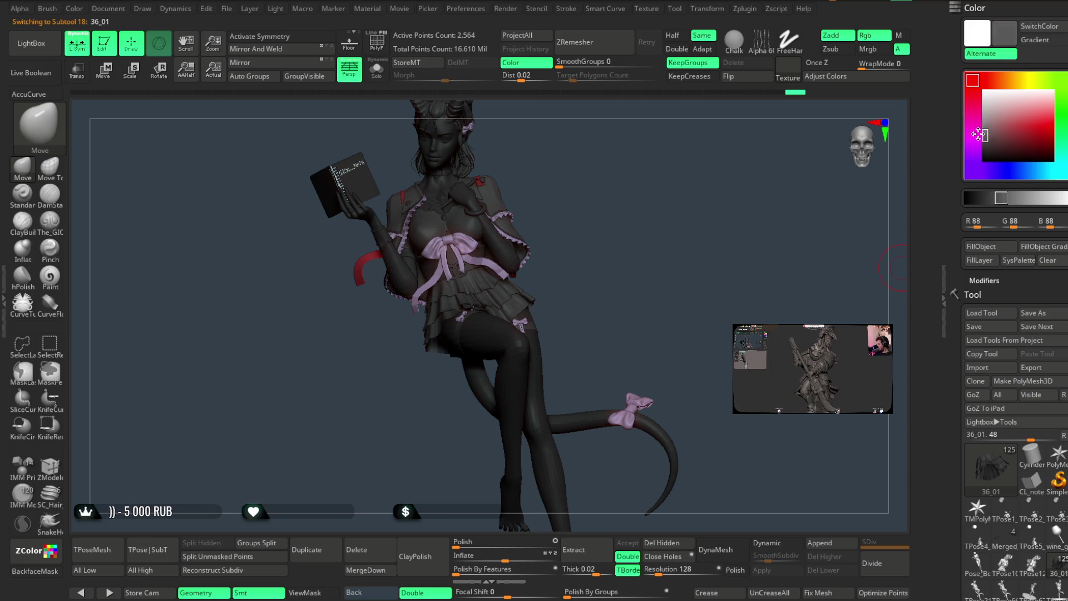
pyautogui.click(979, 260)
pyautogui.moveTo(634, 186)
pyautogui.mouseDown()
pyautogui.moveTo(606, 213)
pyautogui.moveTo(625, 212)
pyautogui.moveTo(608, 244)
pyautogui.mouseUp()
pyautogui.scroll(3, 612, 218)
pyautogui.scroll(3, 615, 212)
pyautogui.scroll(-3, 616, 206)
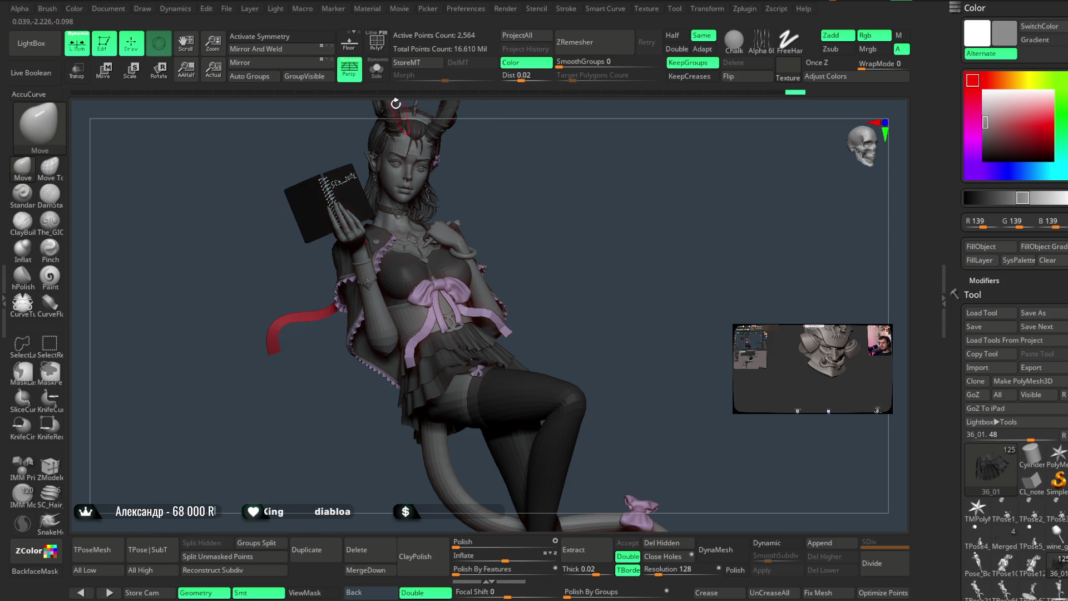
pyautogui.click(228, 10)
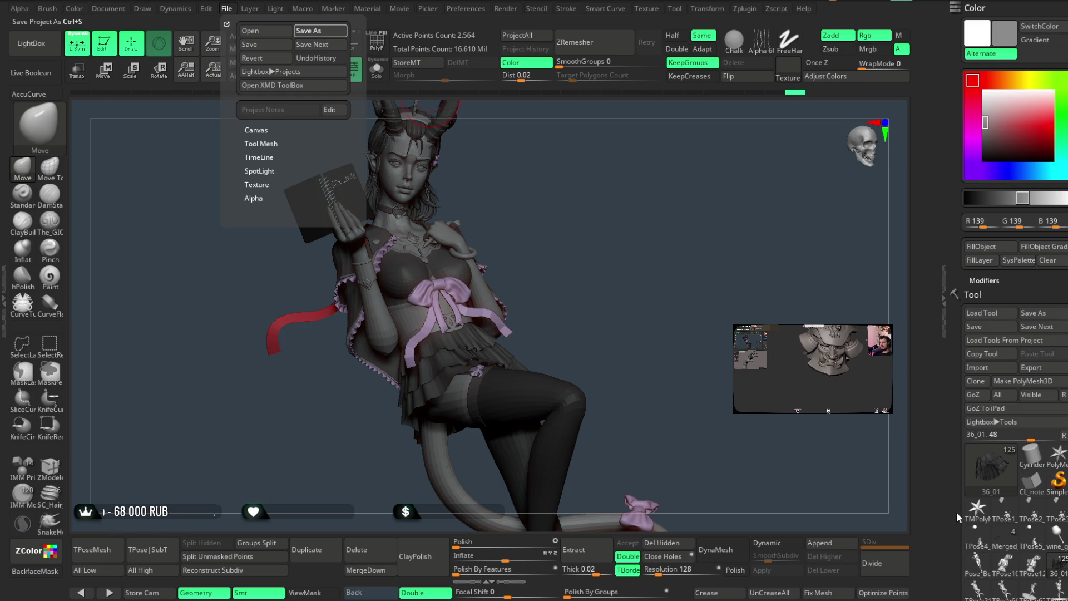
# Save the project with Ctrl+S and zoom in on the girl's face.
pyautogui.hotkey('ctrl', 's')
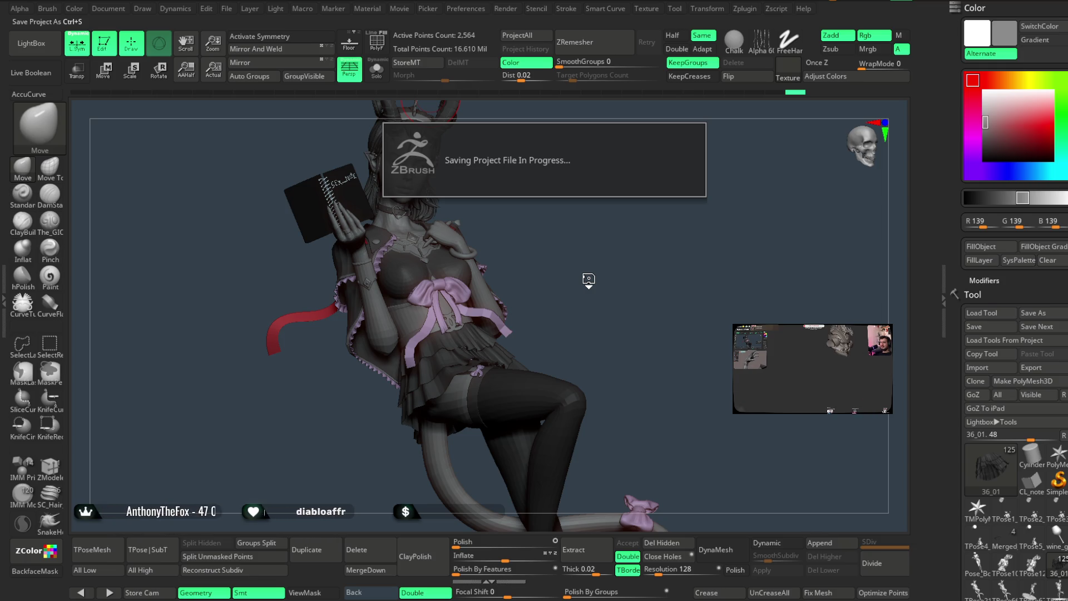
pyautogui.moveTo(508, 209)
pyautogui.mouseDown()
pyautogui.moveTo(520, 255)
pyautogui.moveTo(506, 262)
pyautogui.moveTo(563, 248)
pyautogui.moveTo(609, 197)
pyautogui.mouseUp()
pyautogui.press('space')
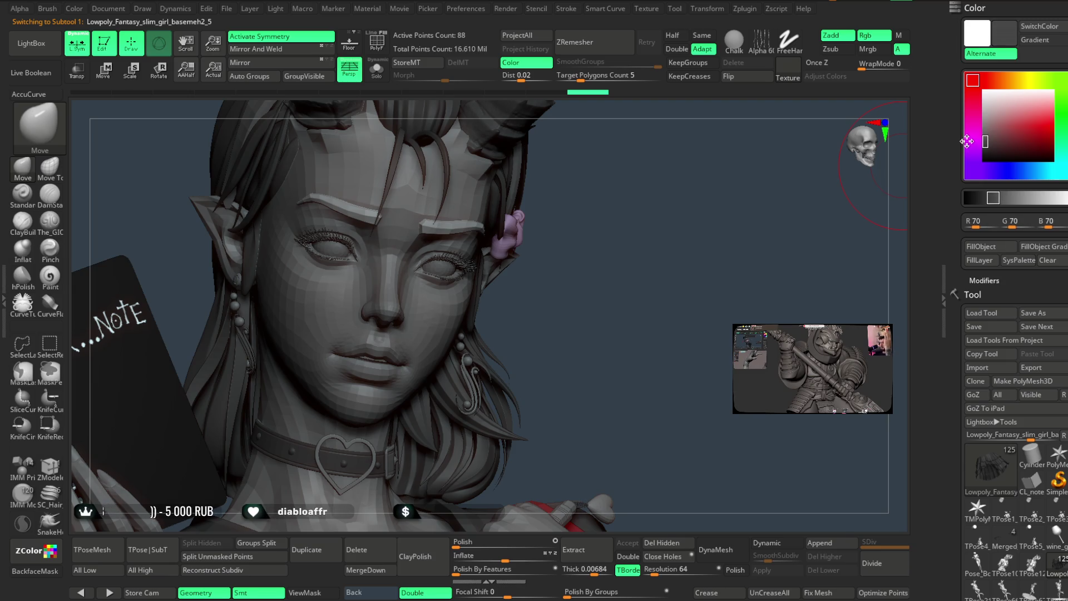
# Close in on the face and select the basemeh2_4 and basemeh2_1 parts.
pyautogui.moveTo(691, 310); pyautogui.dragTo(757, 250)
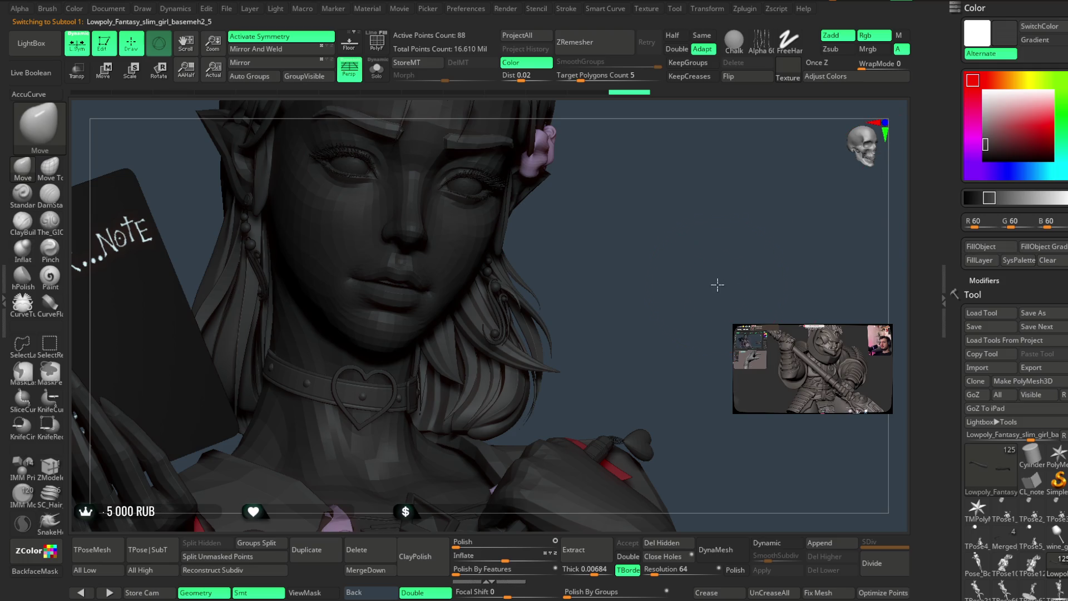
pyautogui.moveTo(716, 285); pyautogui.dragTo(672, 300)
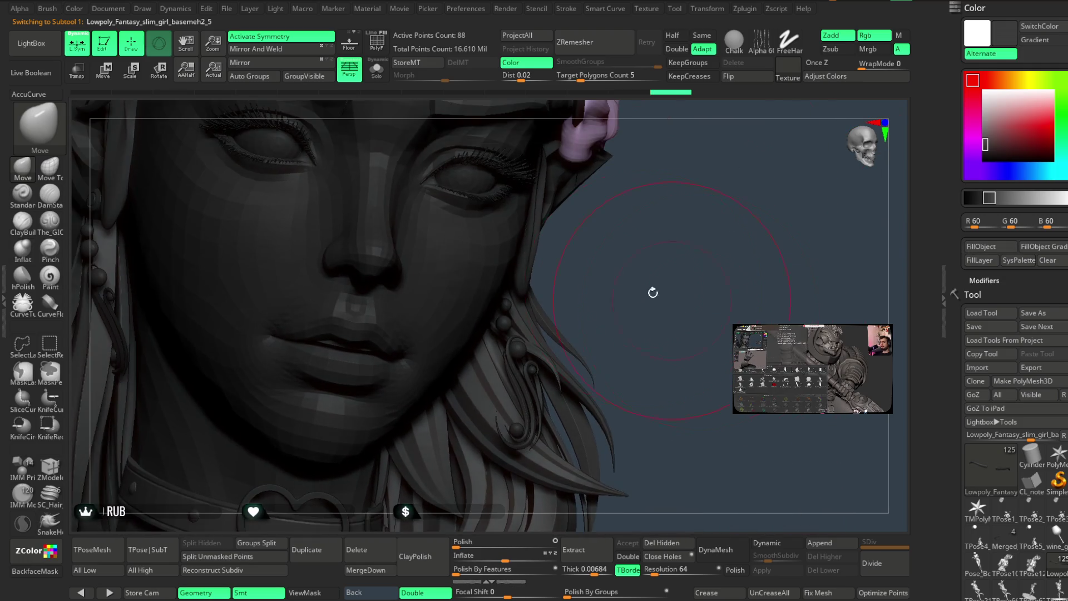
pyautogui.keyDown('alt'); pyautogui.click(506, 169); pyautogui.keyUp('alt')
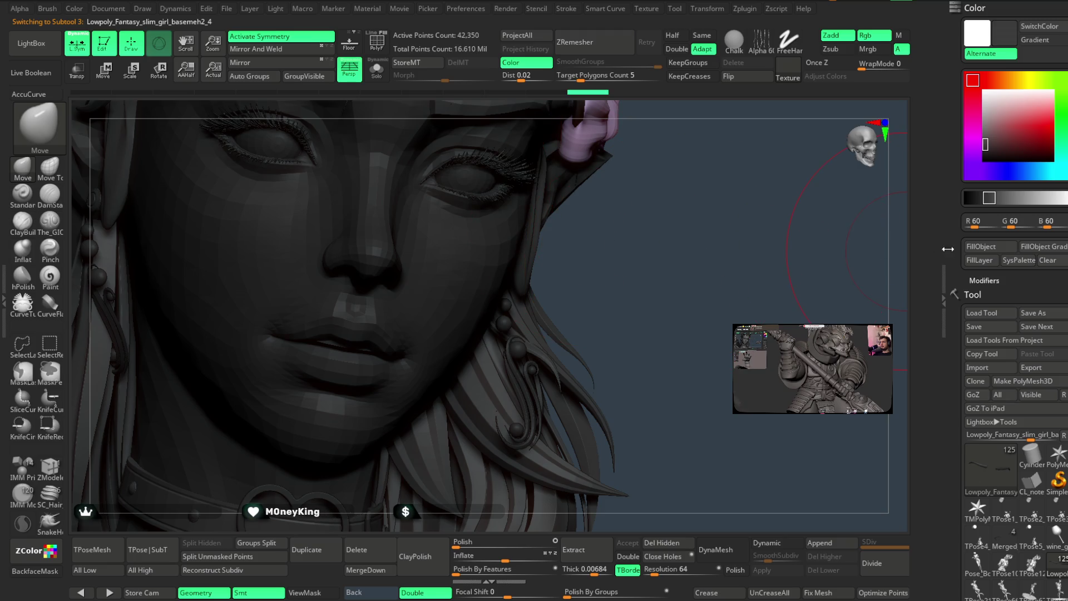
pyautogui.keyDown('alt'); pyautogui.click(445, 163); pyautogui.keyUp('alt')
pyautogui.click(980, 246)
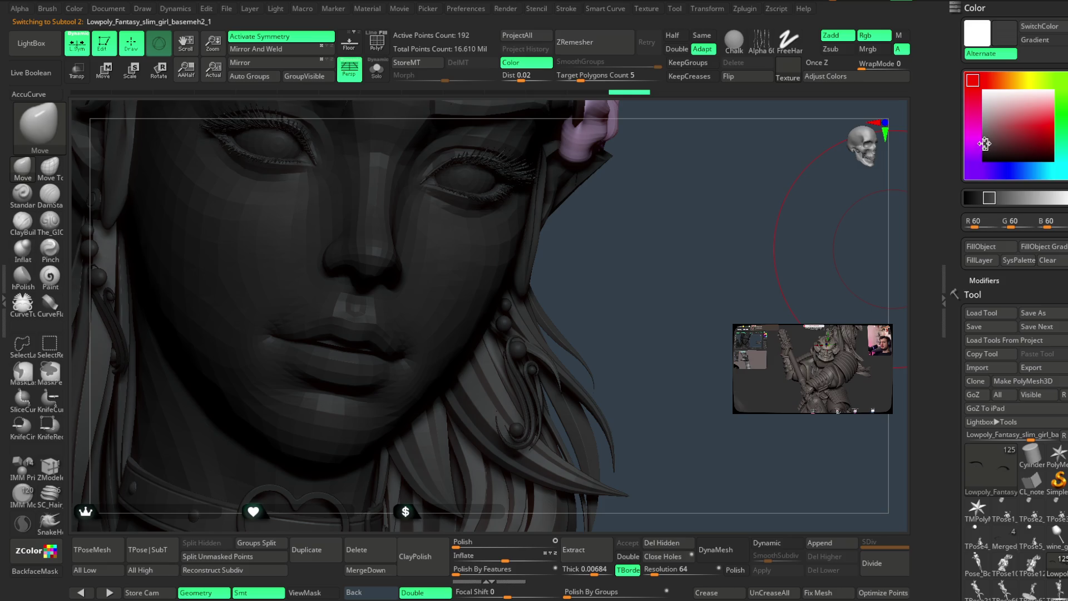
pyautogui.moveTo(661, 267)
pyautogui.mouseDown()
pyautogui.moveTo(679, 188)
pyautogui.moveTo(669, 178)
pyautogui.moveTo(656, 212)
pyautogui.mouseUp()
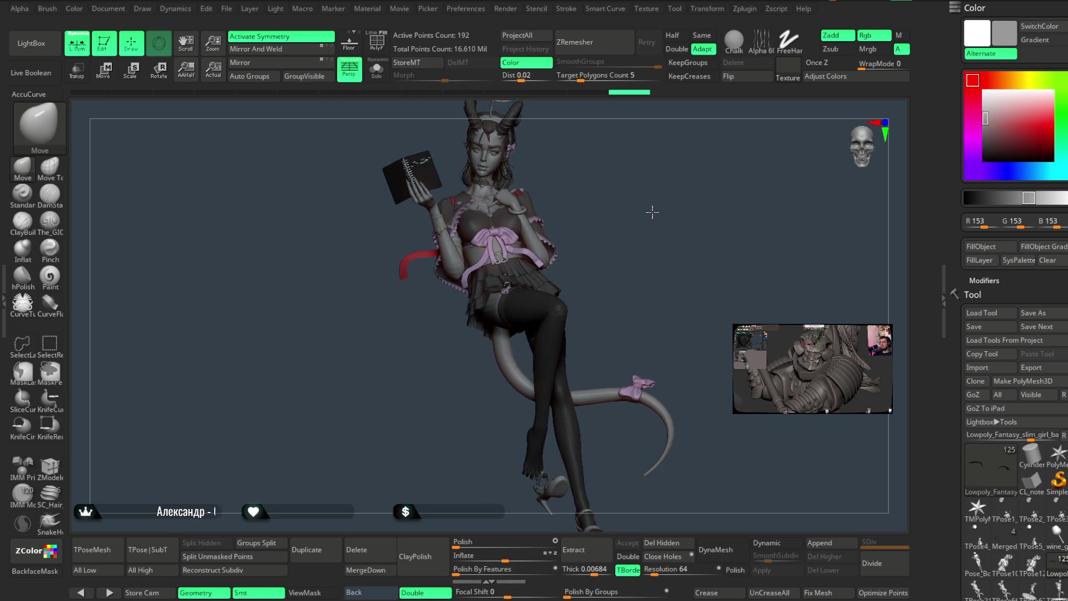
# Scroll the subtool list, select the small 20-point piece and set a lighter grey.
pyautogui.scroll(3, 655, 217)
pyautogui.scroll(3, 657, 218)
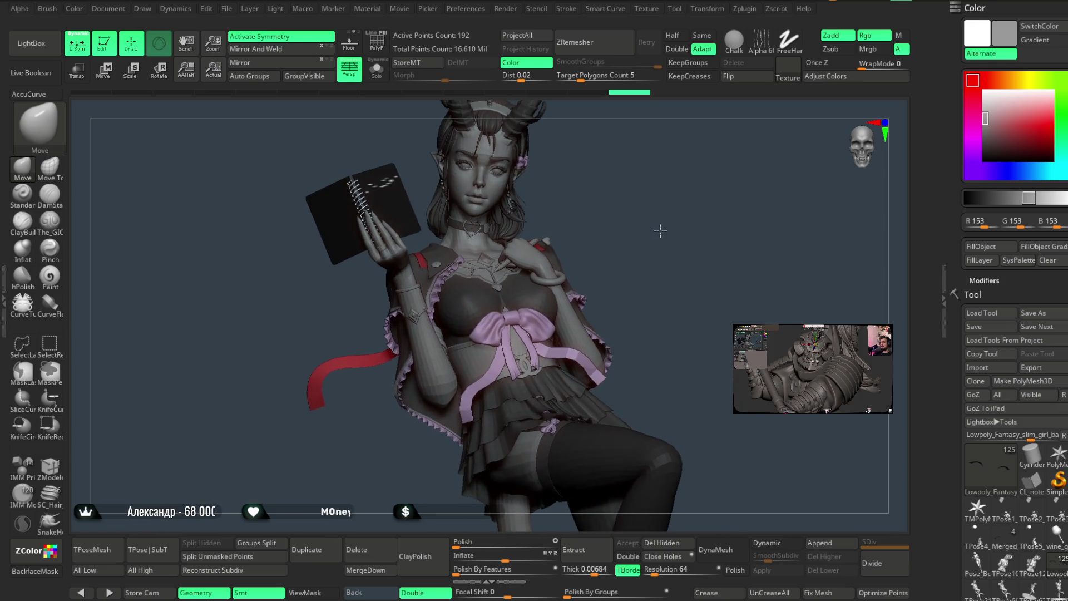
pyautogui.scroll(2, 660, 218)
pyautogui.scroll(3, 658, 228)
pyautogui.scroll(3, 667, 241)
pyautogui.scroll(2, 382, 337)
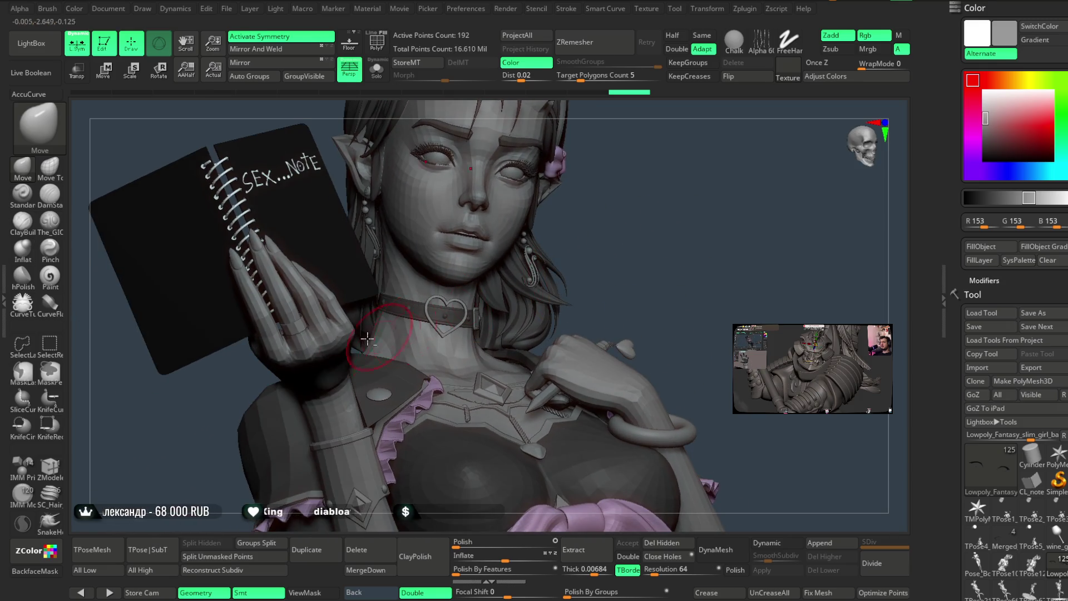
pyautogui.keyDown('alt'); pyautogui.click(296, 327); pyautogui.keyUp('alt')
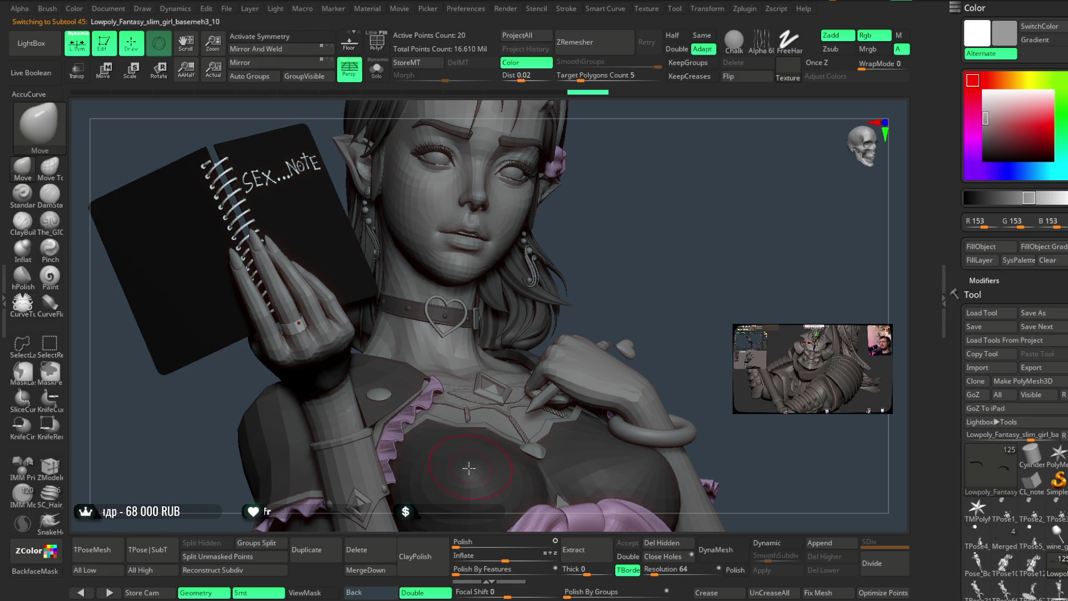
pyautogui.press('c')
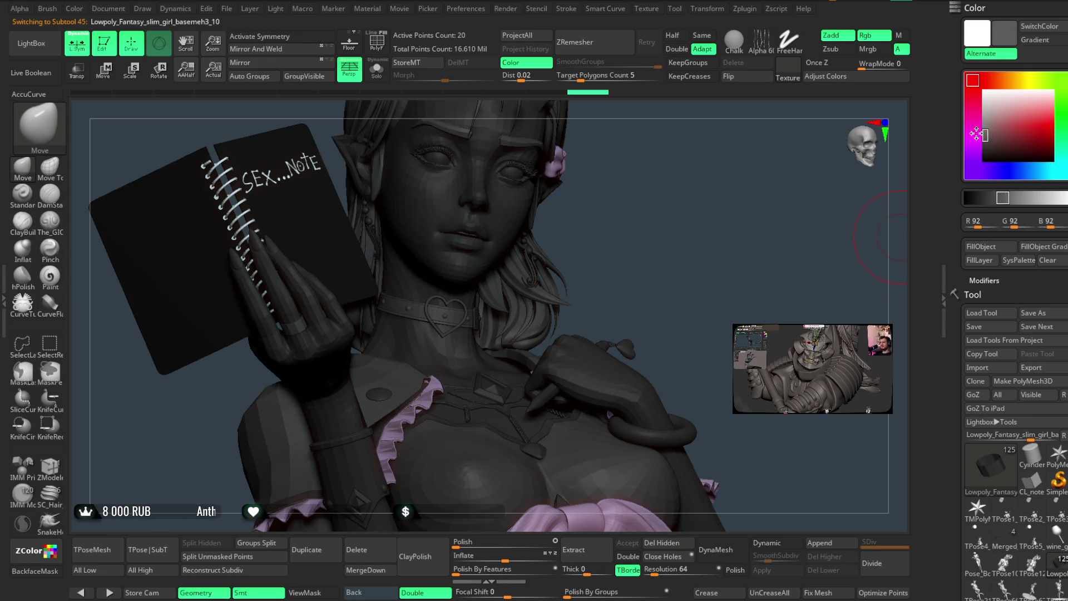
pyautogui.click(985, 121)
# Select the basemesh4 body, lighten the main colour to grey 133, and zoom onto the hand.
pyautogui.moveTo(656, 251)
pyautogui.mouseDown()
pyautogui.moveTo(654, 201)
pyautogui.moveTo(681, 246)
pyautogui.mouseUp()
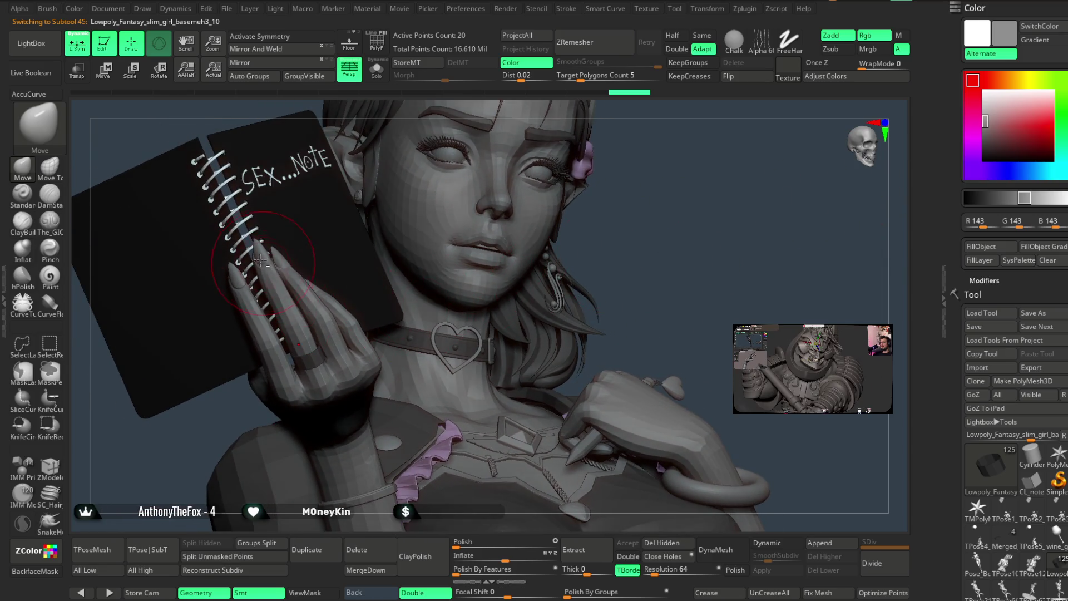
pyautogui.keyDown('alt'); pyautogui.click(556, 300); pyautogui.keyUp('alt')
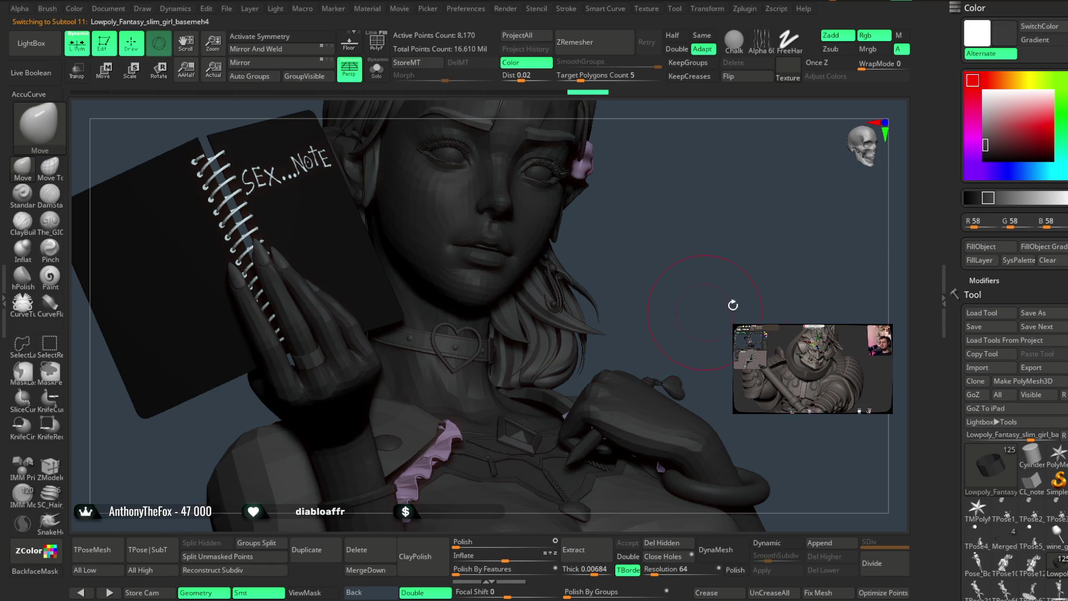
pyautogui.moveTo(986, 144); pyautogui.dragTo(967, 124)
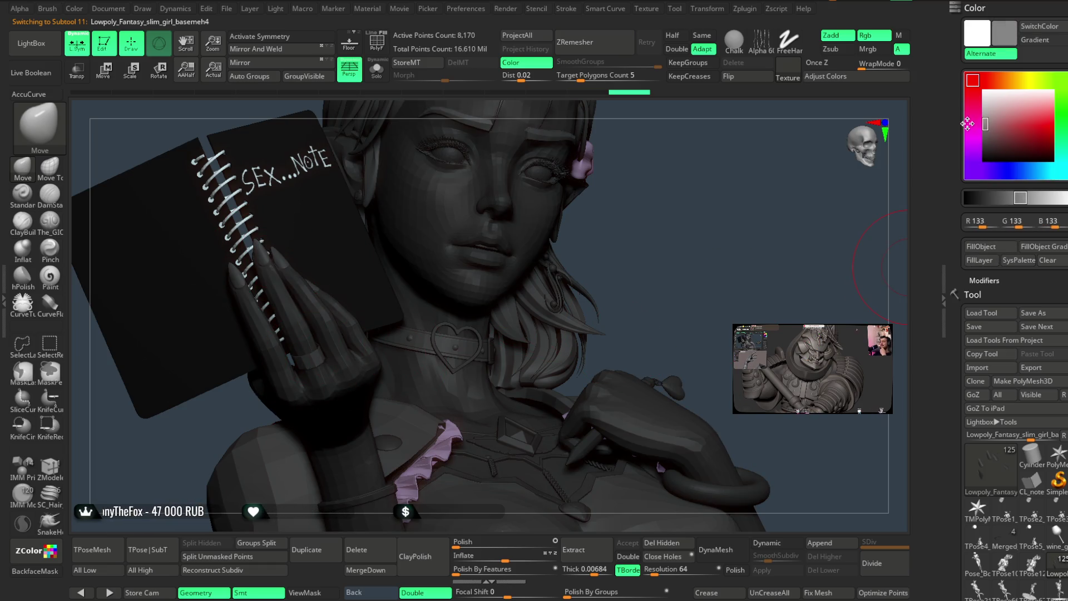
pyautogui.moveTo(684, 215)
pyautogui.keyDown('alt'); pyautogui.mouseDown(button='right')
pyautogui.moveTo(705, 228)
pyautogui.moveTo(363, 287)
pyautogui.mouseUp(button='right'); pyautogui.keyUp('alt')
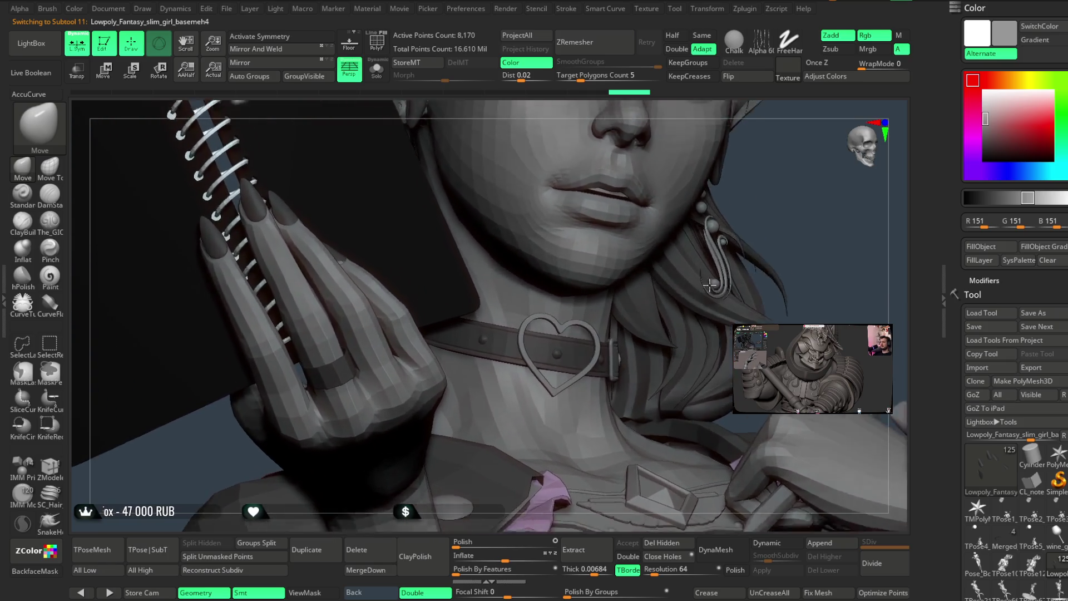
# Switch to the Move Topological brush and orbit around the hand, collar and notebook.
pyautogui.click(50, 167)
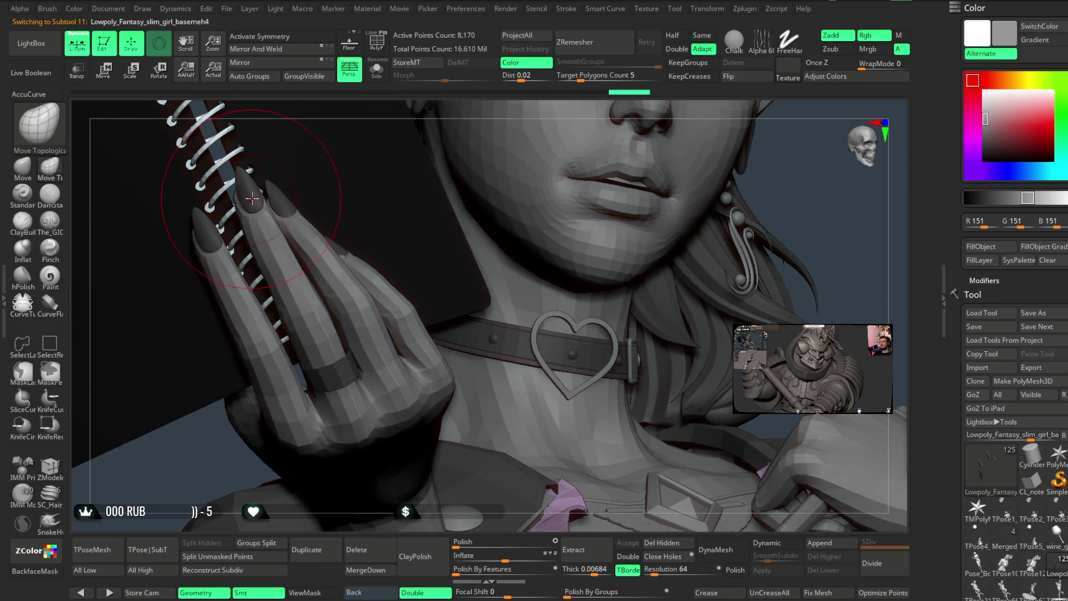
pyautogui.press('space')
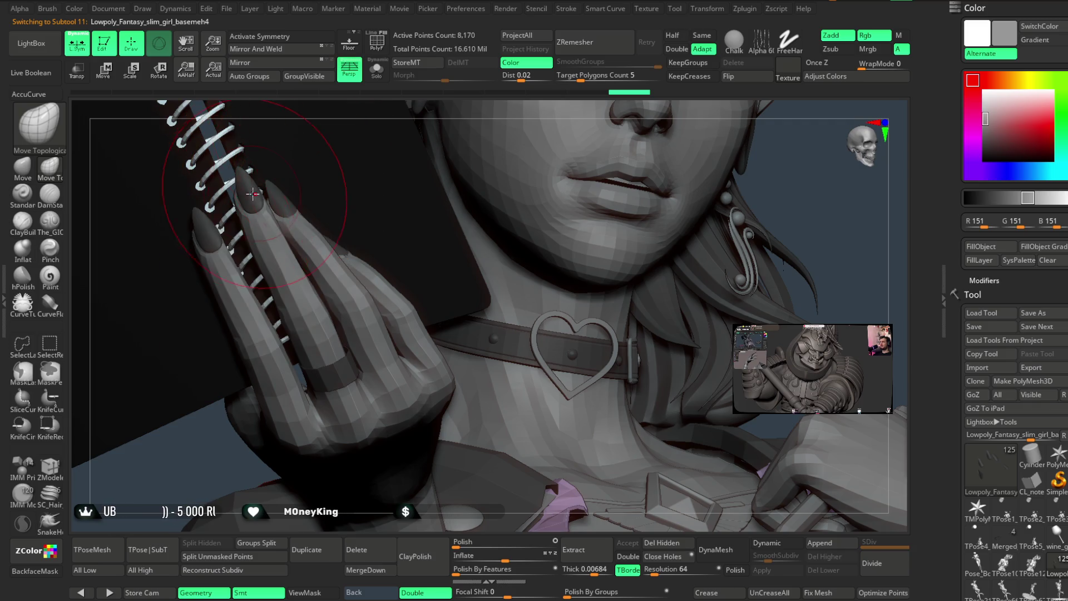
pyautogui.moveTo(246, 194); pyautogui.dragTo(288, 196, button='right')
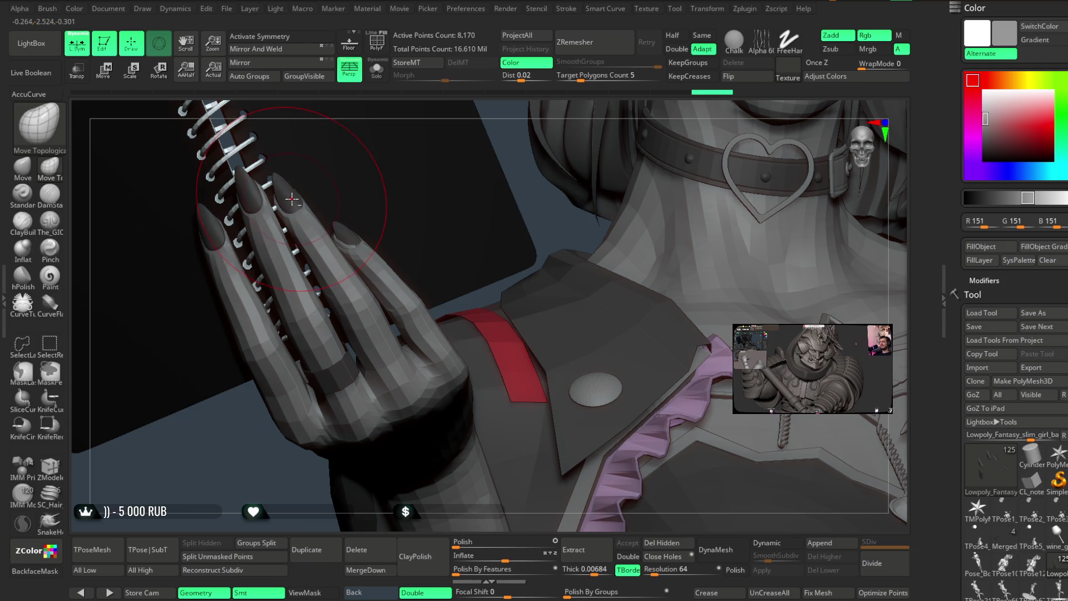
pyautogui.moveTo(554, 193); pyautogui.dragTo(511, 261, button='right')
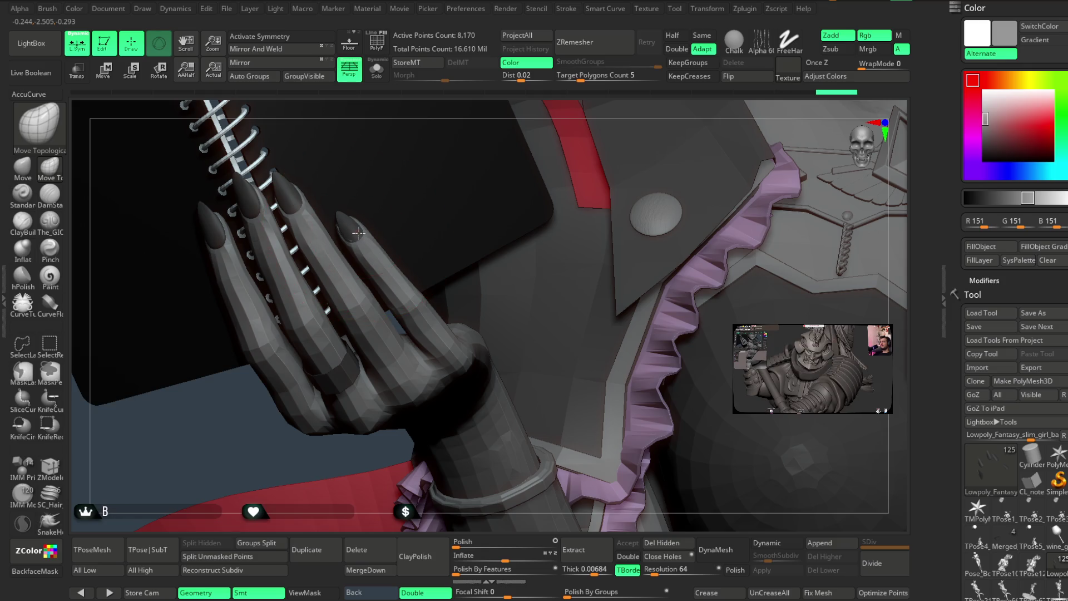
pyautogui.moveTo(186, 446); pyautogui.dragTo(249, 230, button='right')
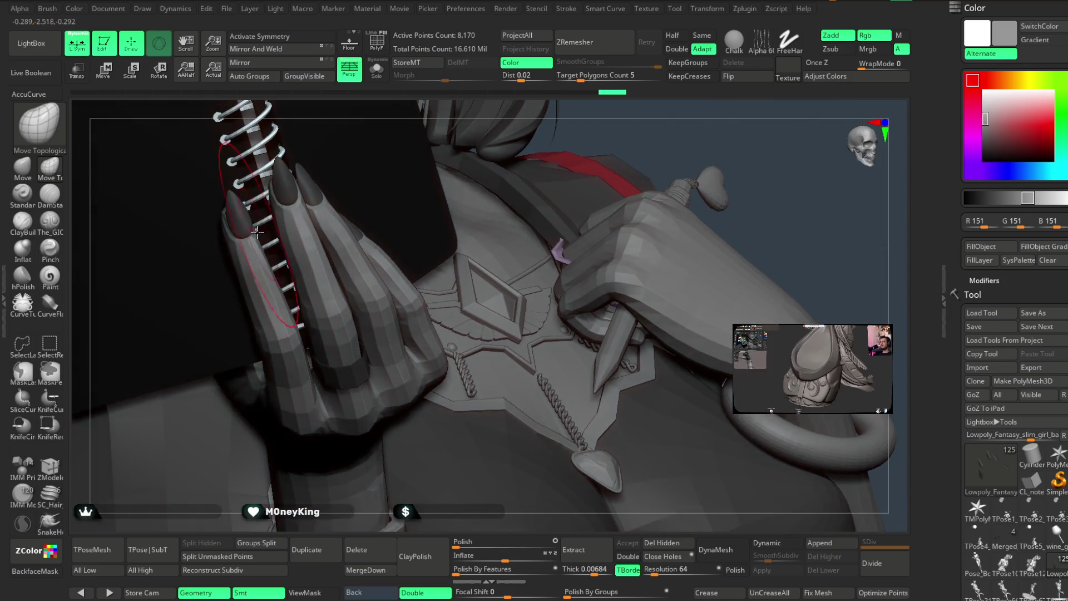
pyautogui.moveTo(681, 157)
pyautogui.mouseDown(button='right')
pyautogui.moveTo(733, 92)
pyautogui.moveTo(585, 229)
pyautogui.moveTo(349, 309)
pyautogui.mouseUp(button='right')
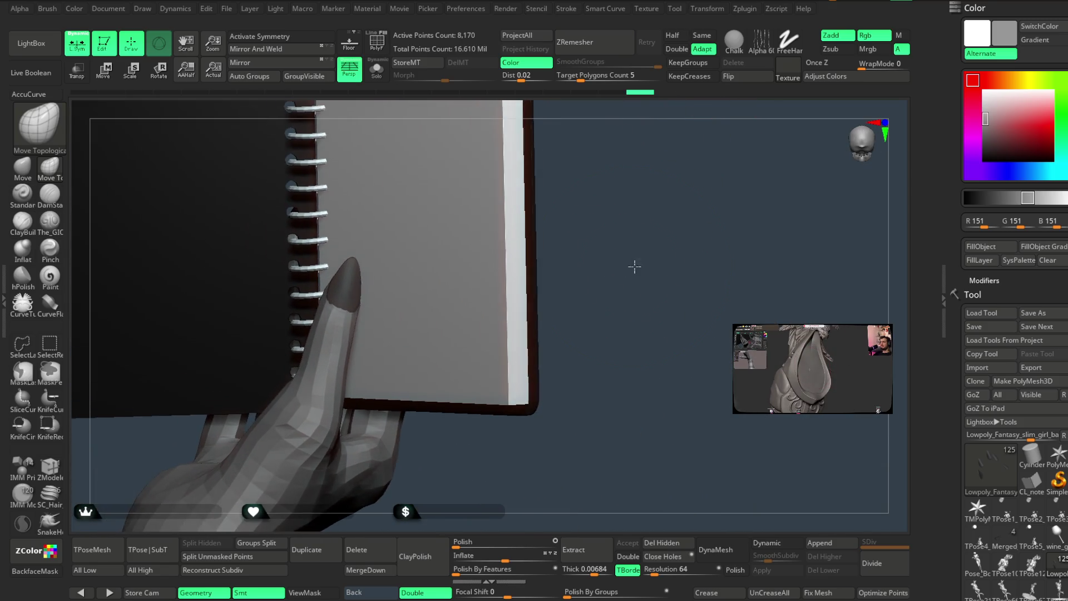
pyautogui.press('space')
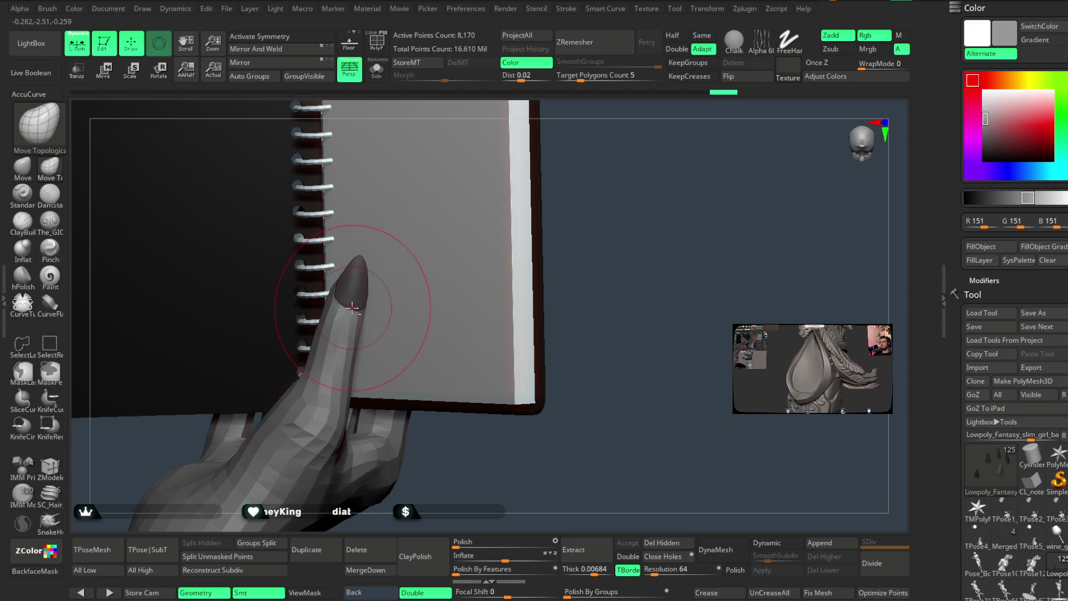
pyautogui.moveTo(599, 277)
pyautogui.mouseDown(button='right')
pyautogui.moveTo(563, 225)
pyautogui.moveTo(553, 276)
pyautogui.moveTo(567, 301)
pyautogui.mouseUp(button='right')
# Select the Тело_Бюст1 body with the Move brush, orbit the hand, then frame the whole figure.
pyautogui.keyDown('alt'); pyautogui.click(303, 305); pyautogui.keyUp('alt')
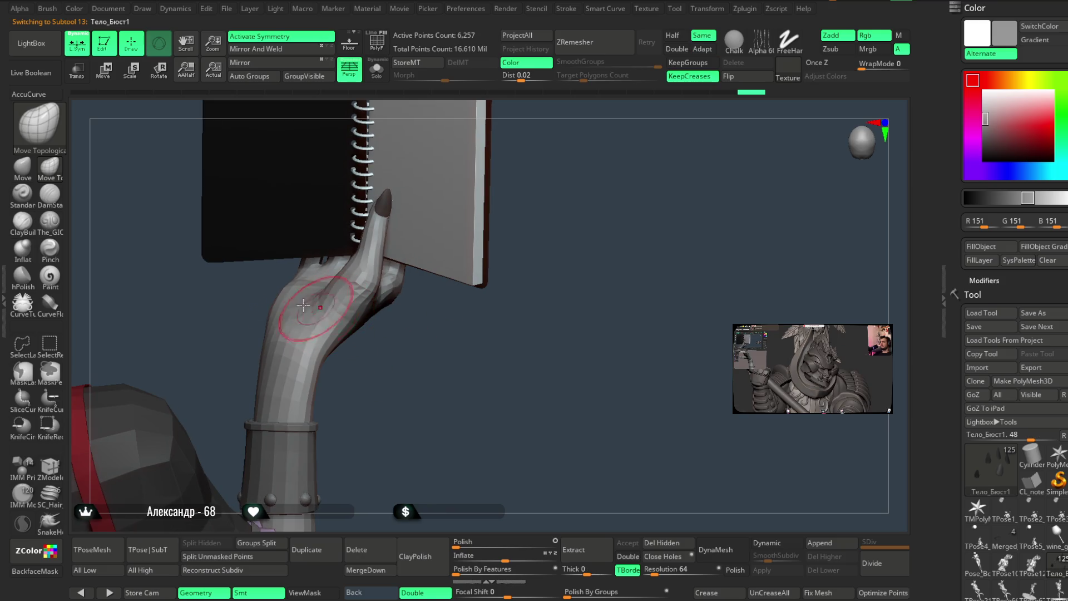
pyautogui.click(32, 182)
pyautogui.press('space')
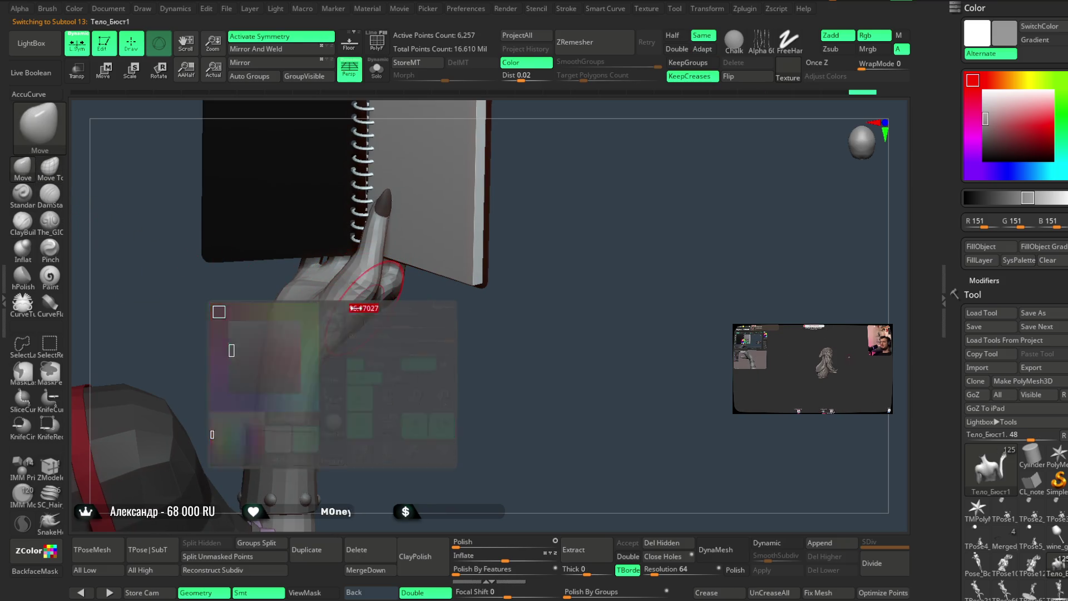
pyautogui.moveTo(367, 333)
pyautogui.mouseDown(button='right')
pyautogui.moveTo(381, 357)
pyautogui.moveTo(321, 285)
pyautogui.mouseUp(button='right')
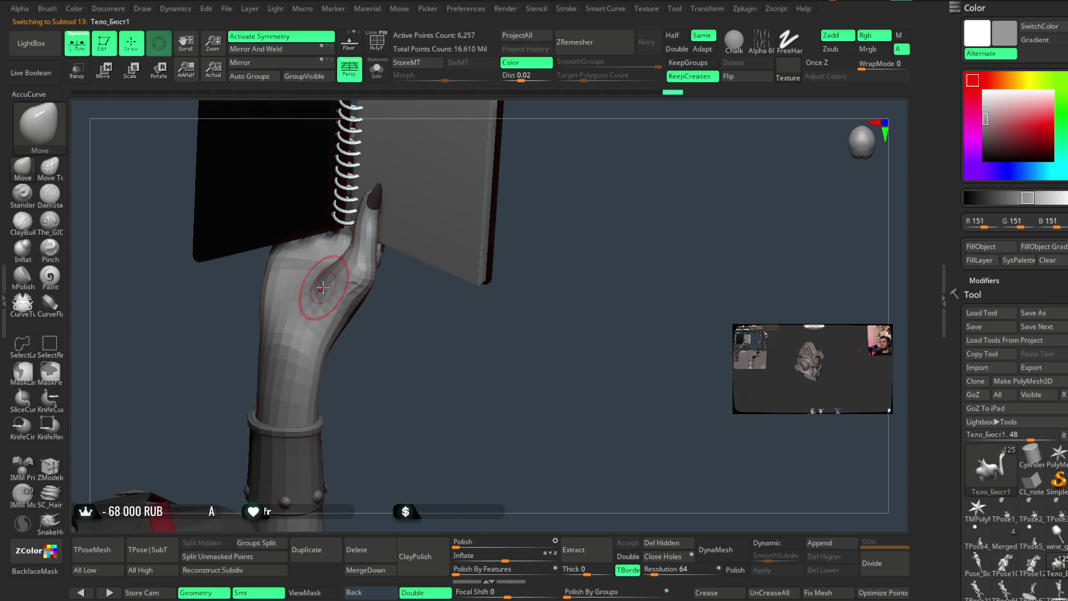
pyautogui.moveTo(352, 322)
pyautogui.mouseDown(button='right')
pyautogui.moveTo(342, 327)
pyautogui.moveTo(455, 358)
pyautogui.moveTo(494, 298)
pyautogui.moveTo(392, 260)
pyautogui.moveTo(471, 253)
pyautogui.moveTo(520, 300)
pyautogui.mouseUp(button='right')
pyautogui.press('space')
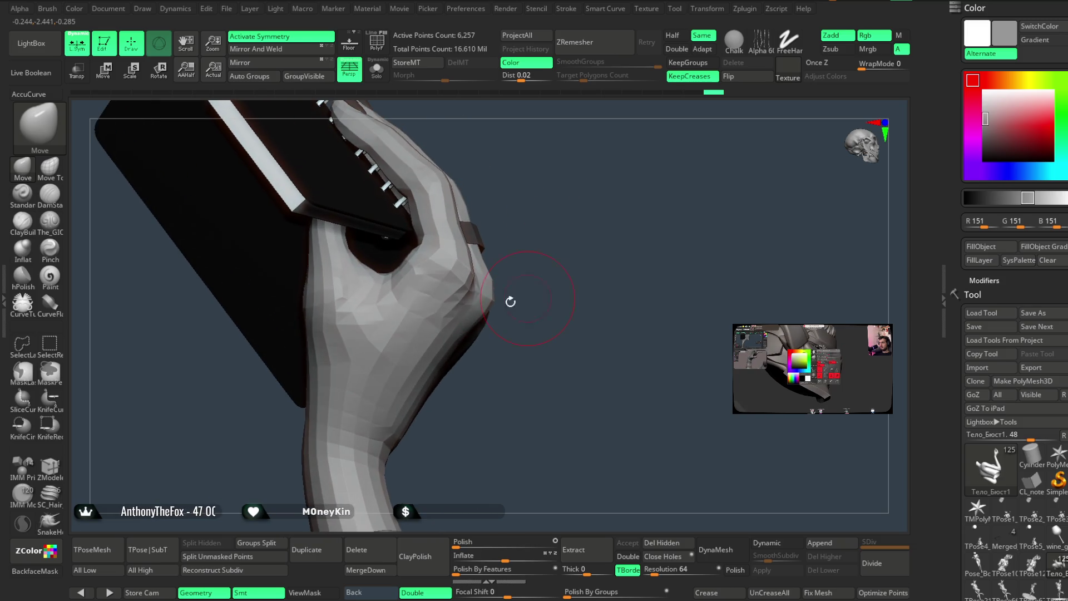
pyautogui.moveTo(379, 274)
pyautogui.mouseDown(button='right')
pyautogui.moveTo(515, 167)
pyautogui.moveTo(381, 270)
pyautogui.moveTo(529, 207)
pyautogui.moveTo(519, 222)
pyautogui.moveTo(572, 268)
pyautogui.moveTo(563, 255)
pyautogui.moveTo(608, 235)
pyautogui.moveTo(592, 193)
pyautogui.mouseUp(button='right')
pyautogui.press('f')
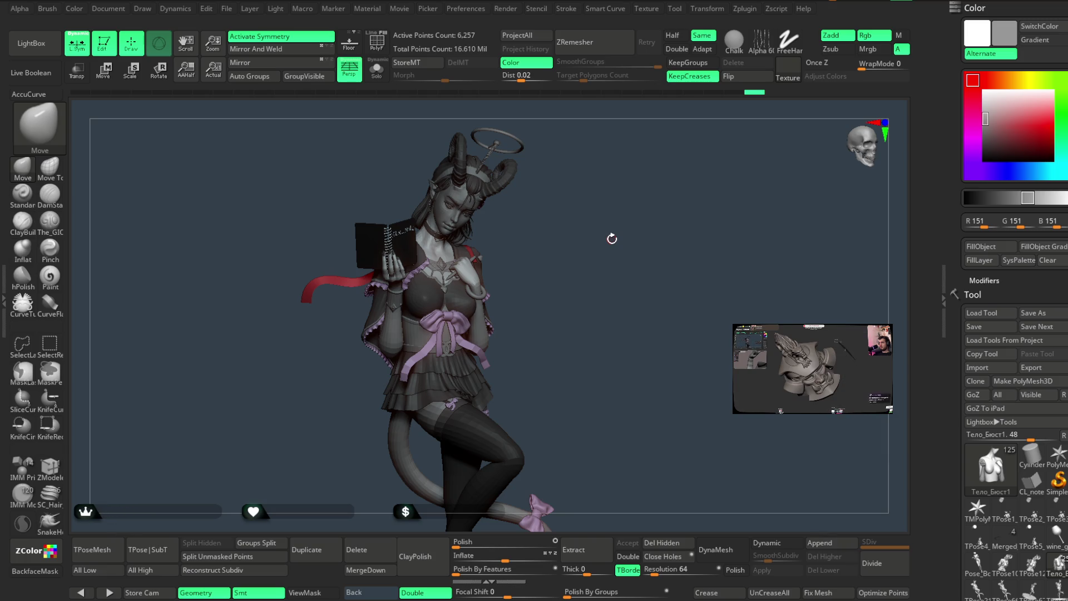
pyautogui.scroll(10, 612, 238)
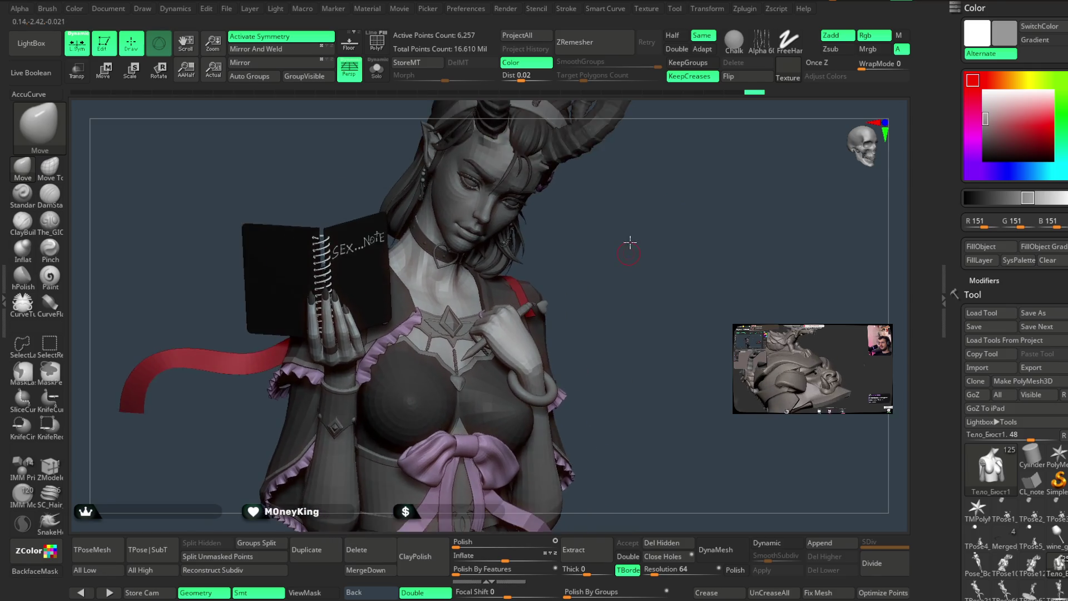
pyautogui.keyDown('alt'); pyautogui.moveTo(630, 258); pyautogui.dragTo(638, 221); pyautogui.keyUp('alt')
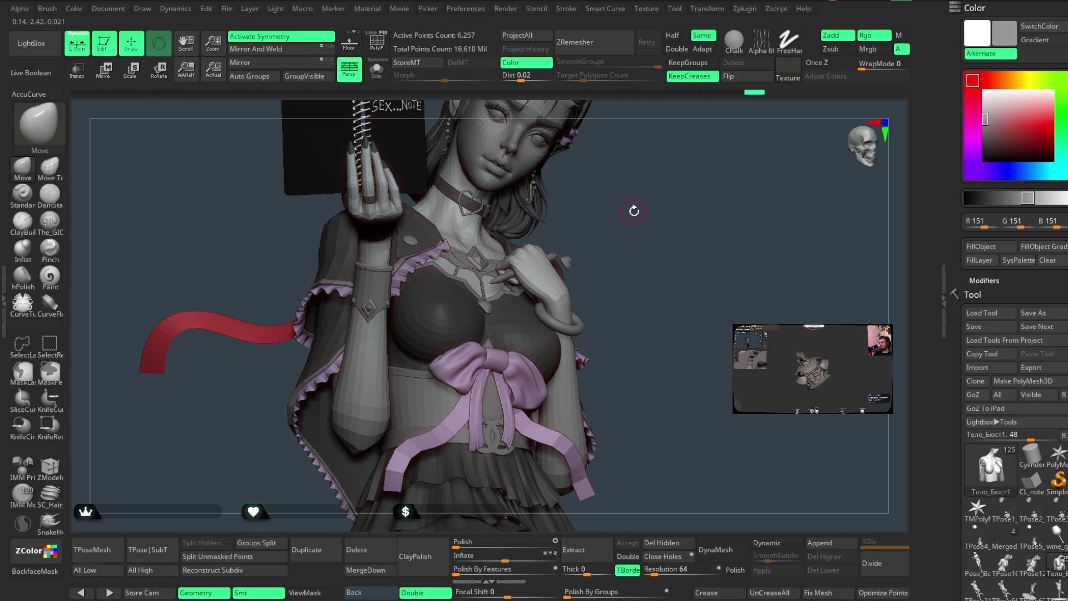
pyautogui.moveTo(627, 204)
pyautogui.mouseDown()
pyautogui.moveTo(647, 263)
pyautogui.moveTo(640, 254)
pyautogui.moveTo(652, 262)
pyautogui.moveTo(657, 249)
pyautogui.mouseUp()
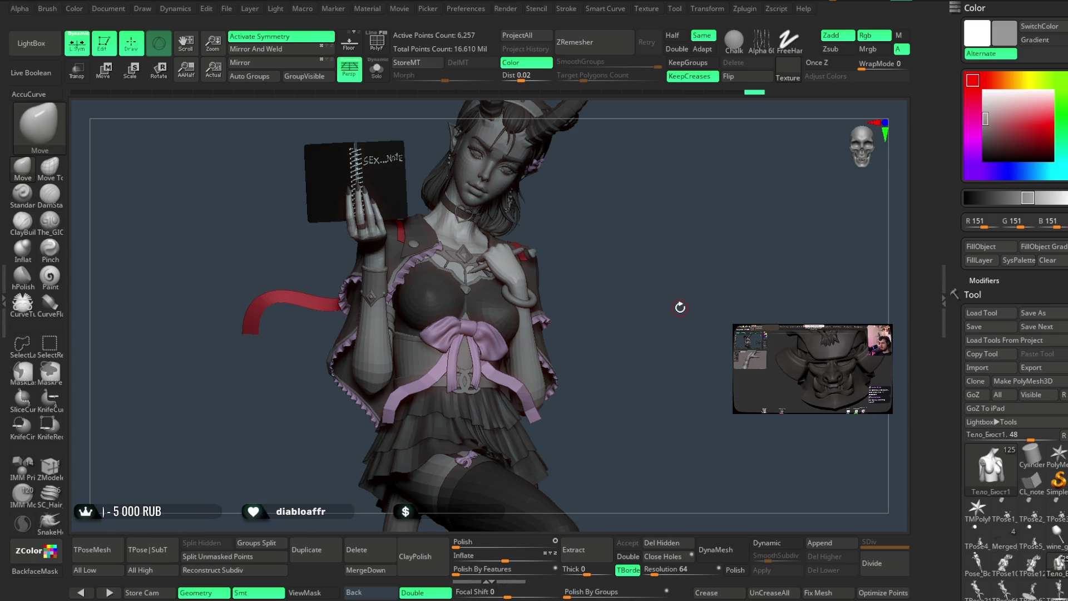
pyautogui.moveTo(612, 303)
pyautogui.mouseDown()
pyautogui.moveTo(637, 289)
pyautogui.moveTo(646, 309)
pyautogui.moveTo(660, 290)
pyautogui.moveTo(614, 329)
pyautogui.moveTo(635, 327)
pyautogui.moveTo(703, 274)
pyautogui.moveTo(654, 371)
pyautogui.mouseUp()
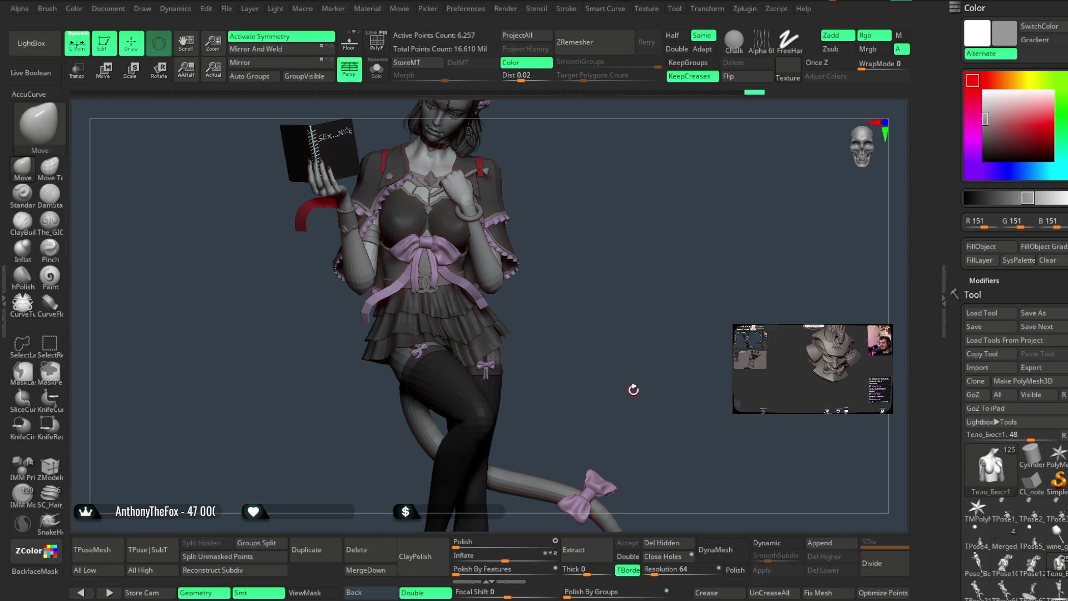
# Fill the Extract2_4 belt piece with a dark grey of about 60.
pyautogui.keyDown('alt'); pyautogui.moveTo(591, 255); pyautogui.dragTo(603, 255); pyautogui.keyUp('alt')
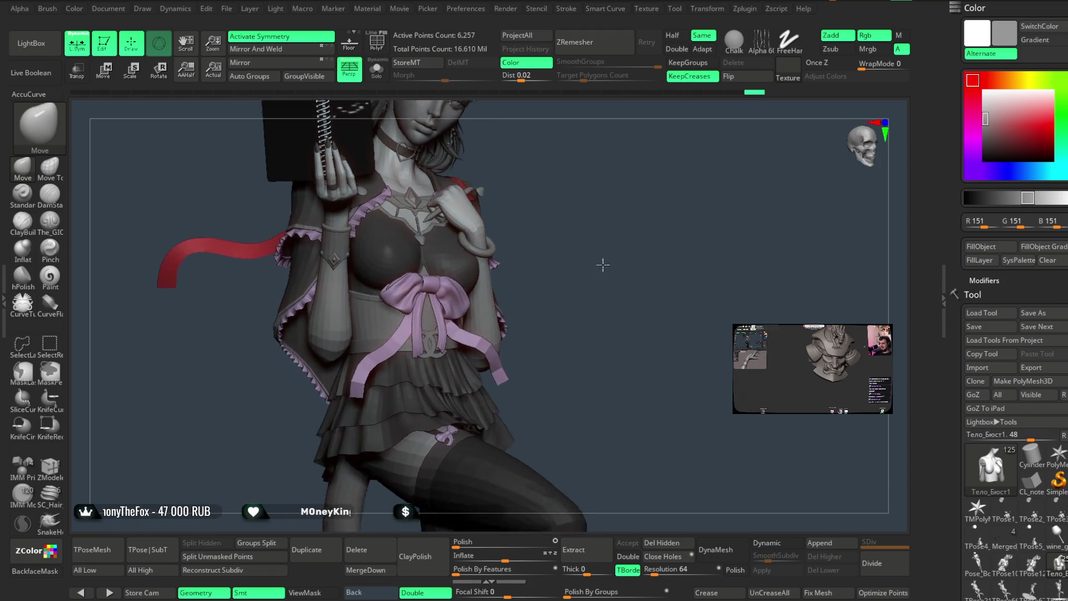
pyautogui.keyDown('alt'); pyautogui.click(386, 368); pyautogui.keyUp('alt')
pyautogui.click(994, 198)
pyautogui.moveTo(974, 142); pyautogui.dragTo(975, 166)
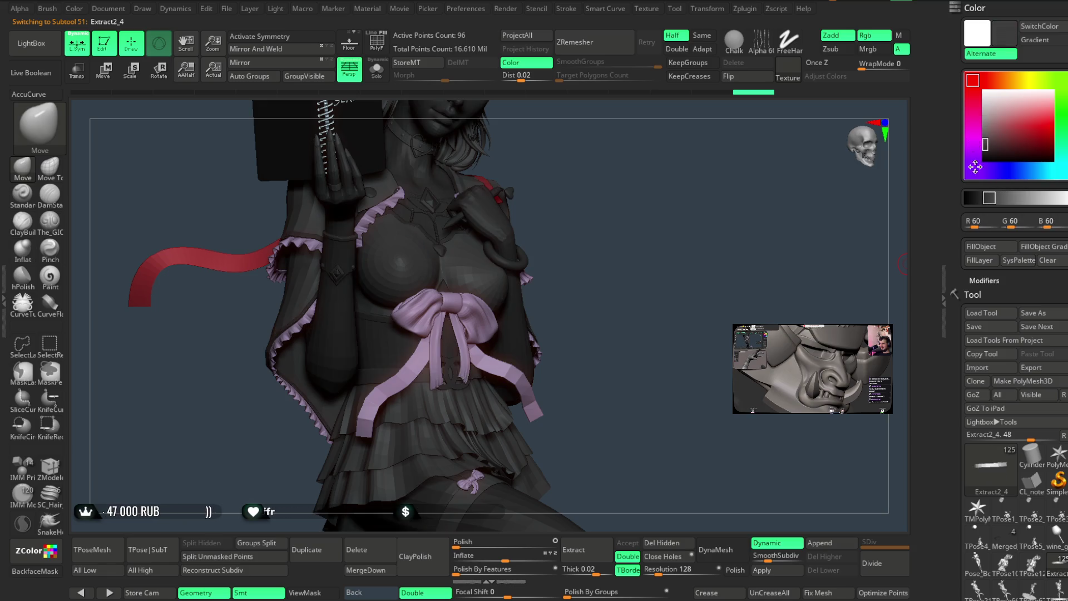
pyautogui.click(982, 248)
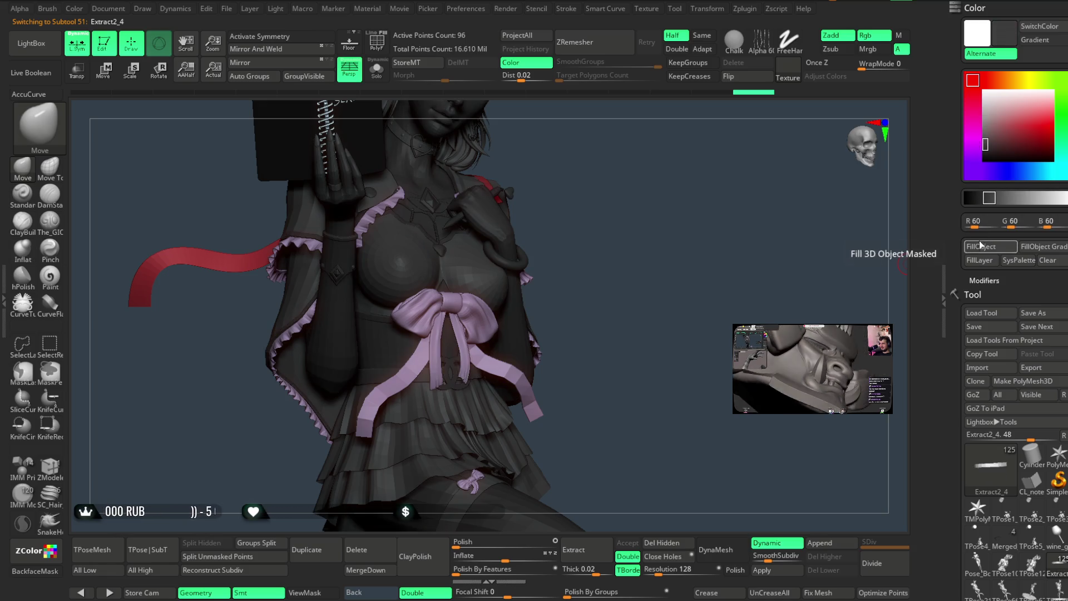
# Try grey 155 on Extract2_5, then return to Extract2_4 and settle on light grey 157.
pyautogui.keyDown('alt'); pyautogui.click(377, 317); pyautogui.keyUp('alt')
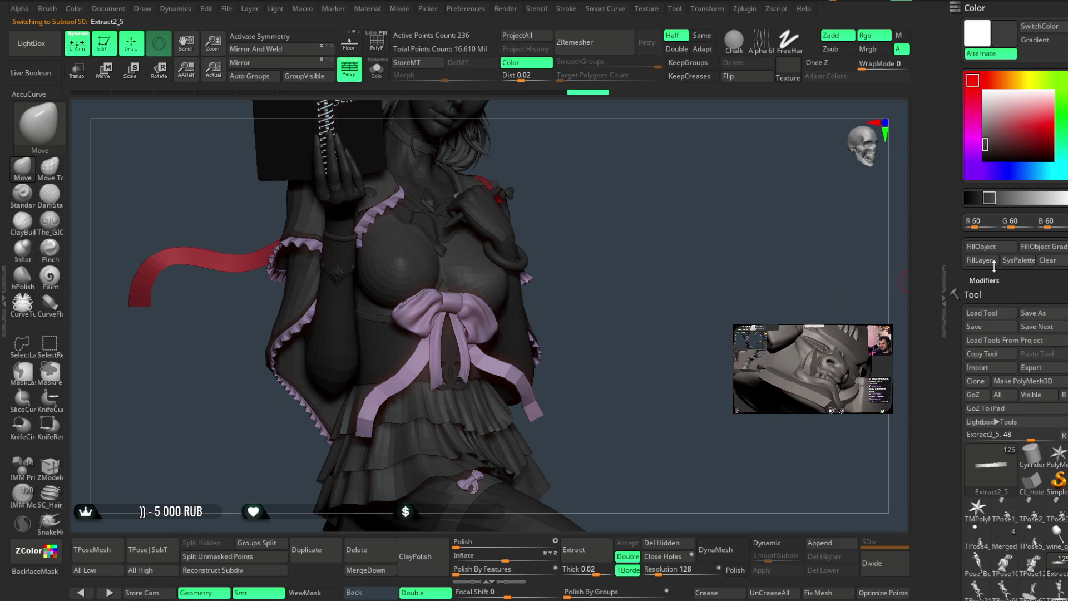
pyautogui.moveTo(984, 144); pyautogui.dragTo(985, 117)
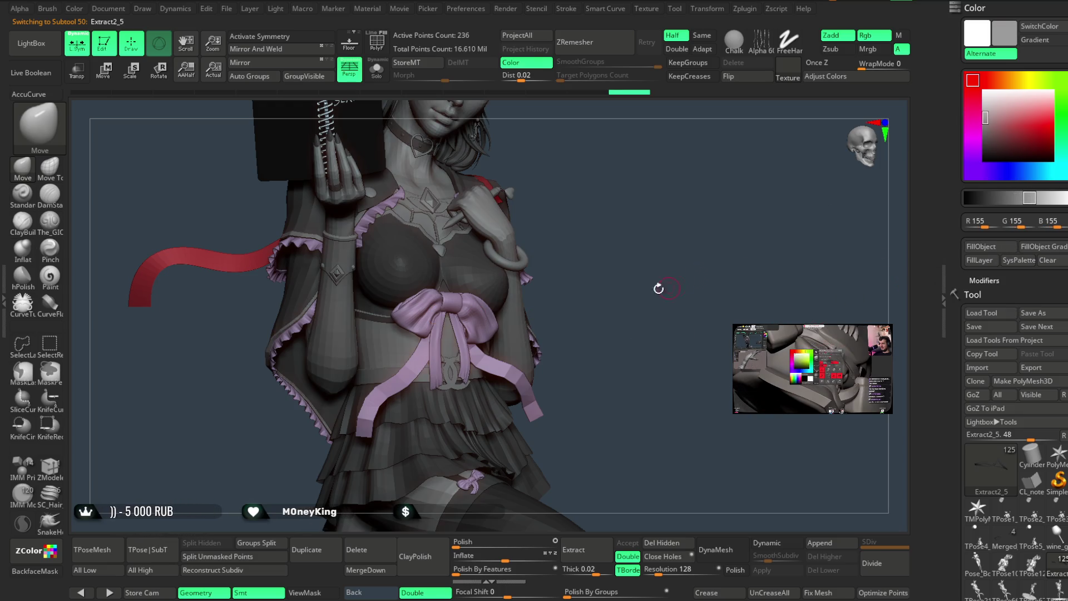
pyautogui.moveTo(663, 289); pyautogui.dragTo(649, 283)
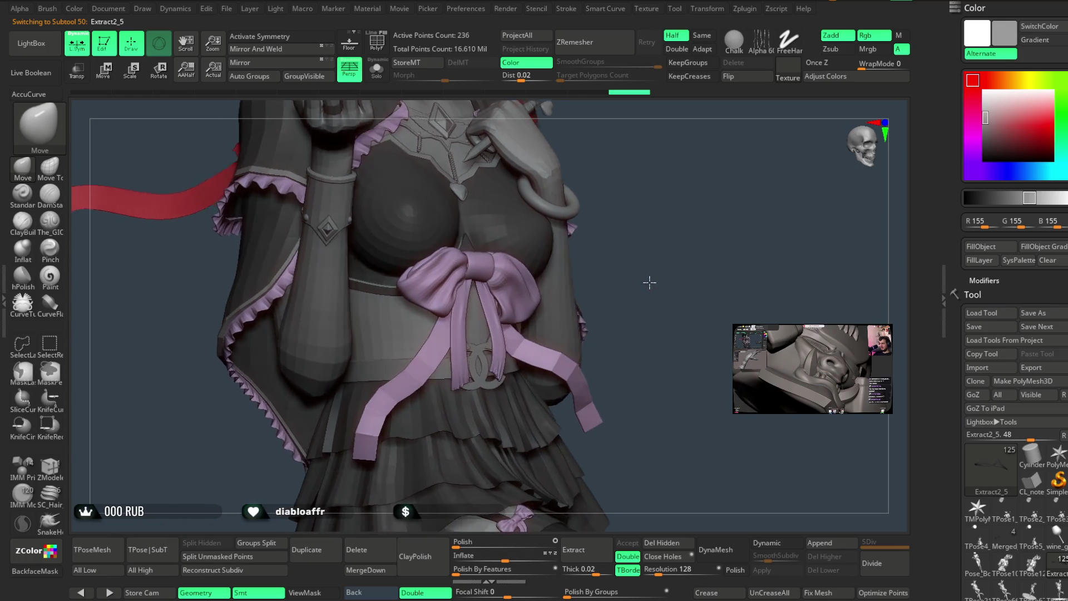
pyautogui.keyDown('alt'); pyautogui.click(396, 364); pyautogui.keyUp('alt')
pyautogui.moveTo(983, 117)
pyautogui.mouseDown()
pyautogui.moveTo(971, 135)
pyautogui.moveTo(972, 227)
pyautogui.mouseUp()
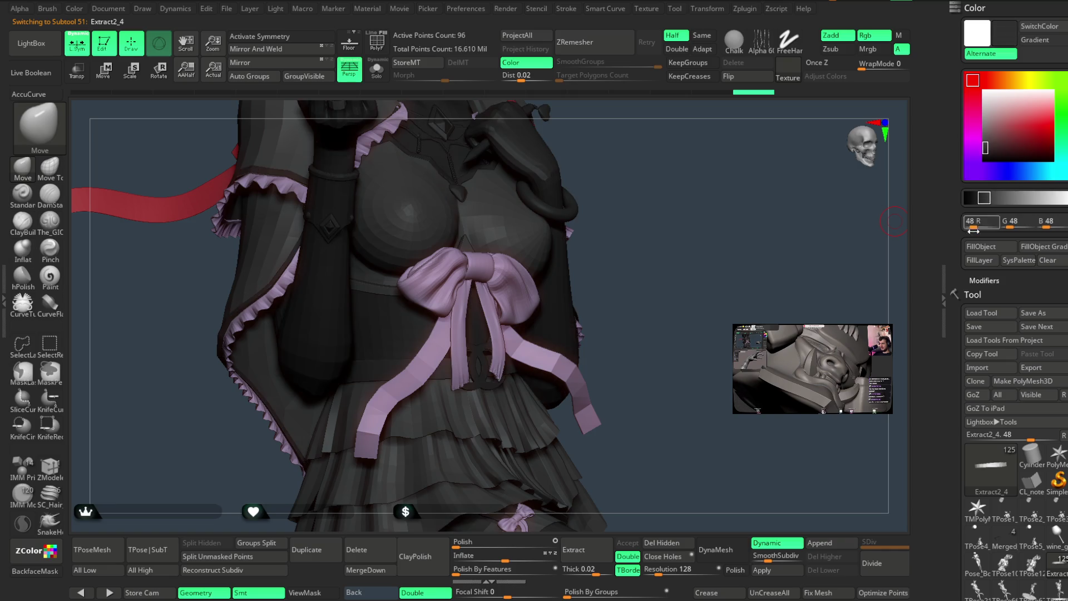
pyautogui.click(1030, 198)
pyautogui.moveTo(696, 326)
pyautogui.keyDown('alt'); pyautogui.mouseDown()
pyautogui.moveTo(661, 215)
pyautogui.moveTo(615, 230)
pyautogui.moveTo(657, 250)
pyautogui.mouseUp(); pyautogui.keyUp('alt')
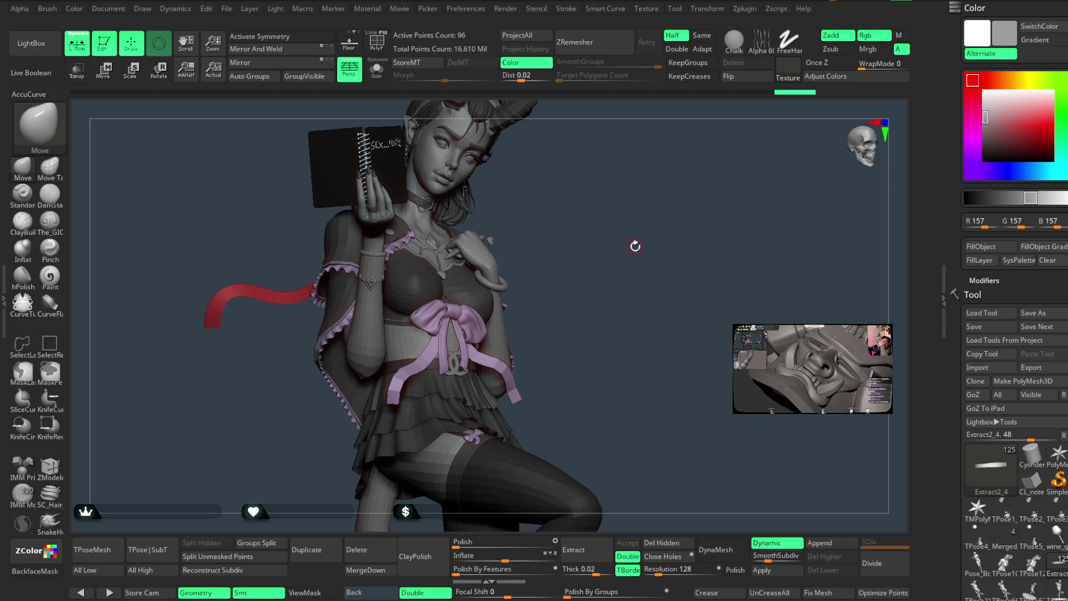
# Fill the Extract2_1 sleeve piece with dark grey 60 after testing grey 141.
pyautogui.moveTo(656, 249)
pyautogui.mouseDown()
pyautogui.moveTo(627, 293)
pyautogui.moveTo(592, 280)
pyautogui.mouseUp()
pyautogui.keyDown('alt'); pyautogui.click(355, 366); pyautogui.keyUp('alt')
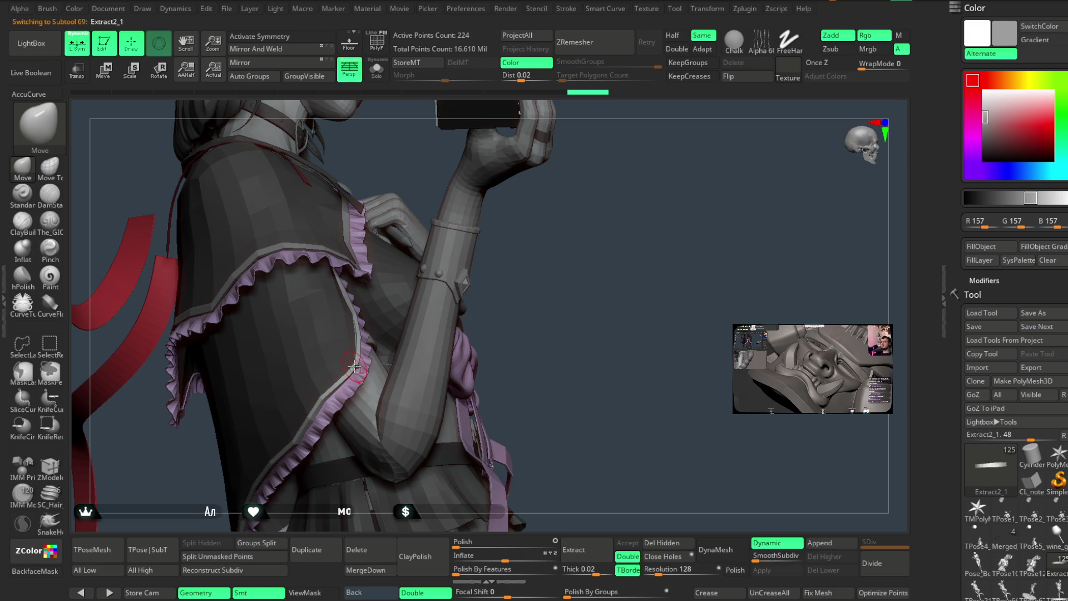
pyautogui.moveTo(986, 120); pyautogui.dragTo(985, 145)
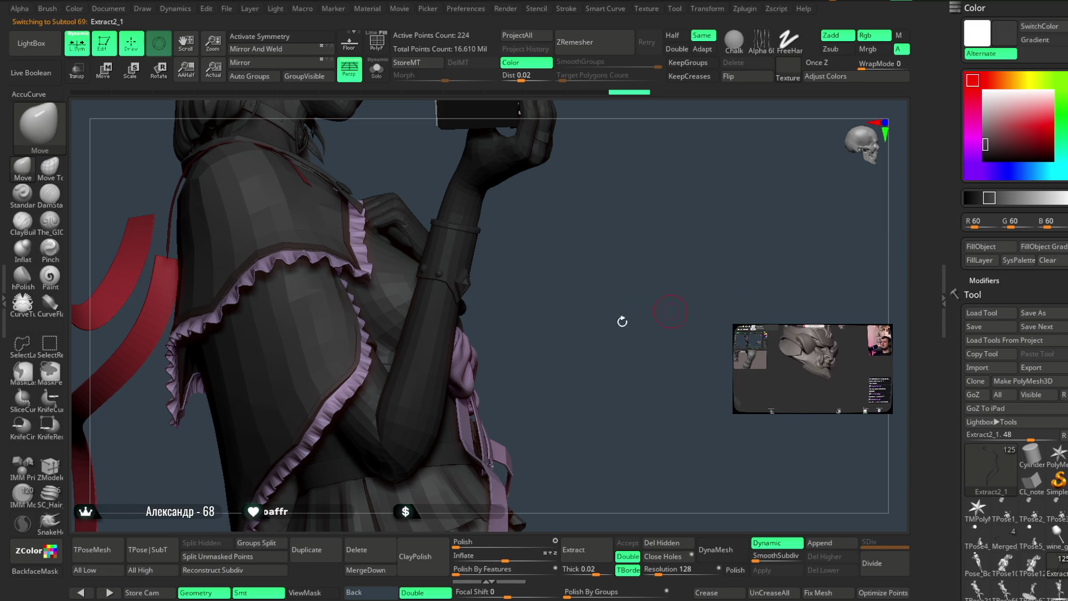
pyautogui.moveTo(988, 152); pyautogui.dragTo(985, 122)
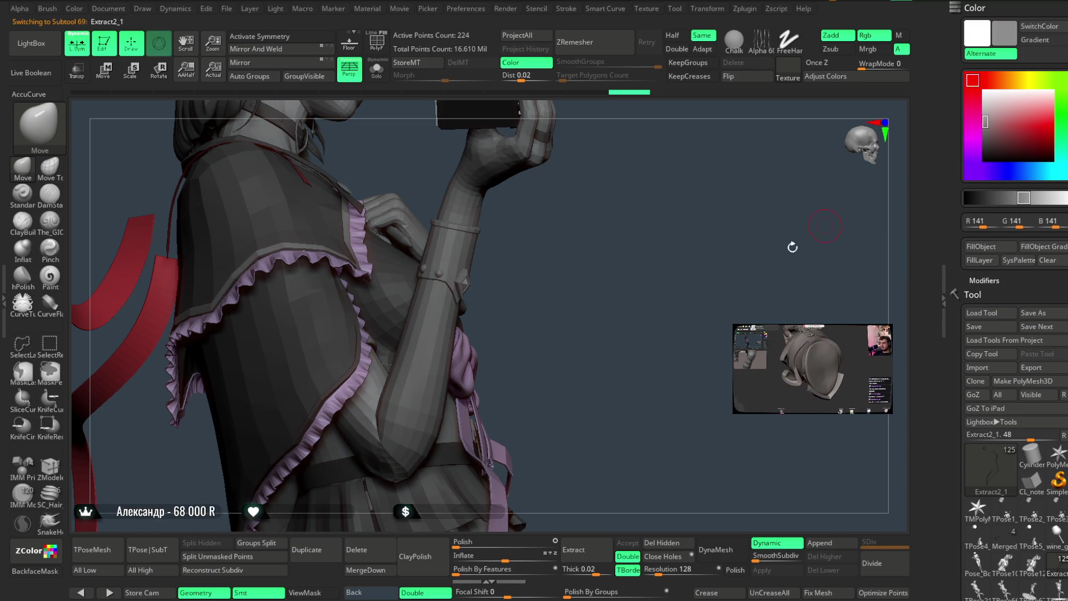
pyautogui.moveTo(985, 121); pyautogui.dragTo(975, 141)
pyautogui.click(966, 245)
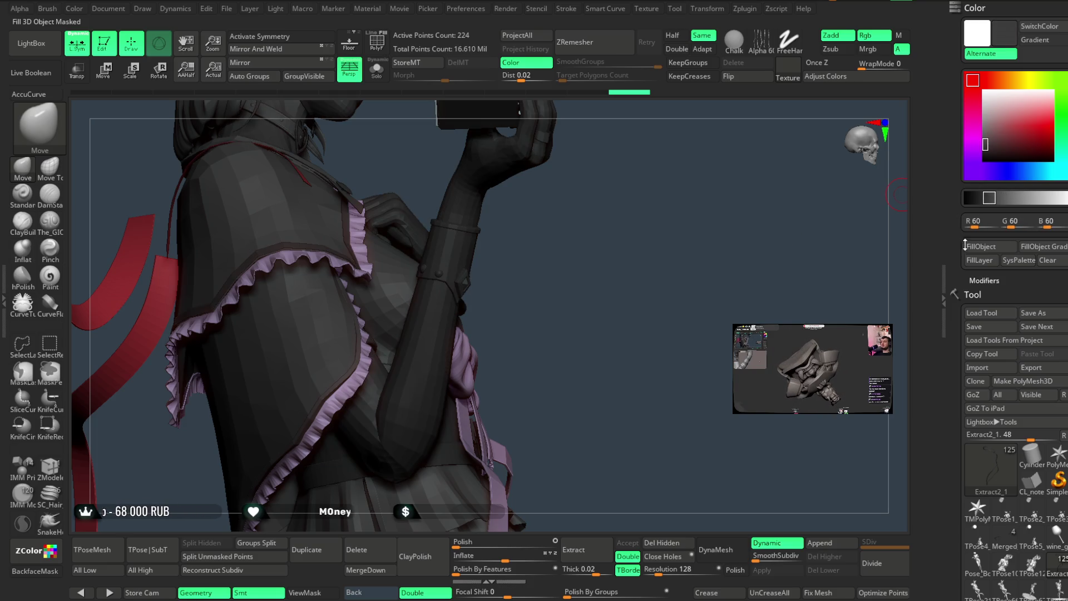
# Fill the extract1_copy2_2 piece with dark grey 52.
pyautogui.keyDown('alt'); pyautogui.click(896, 259); pyautogui.keyUp('alt')
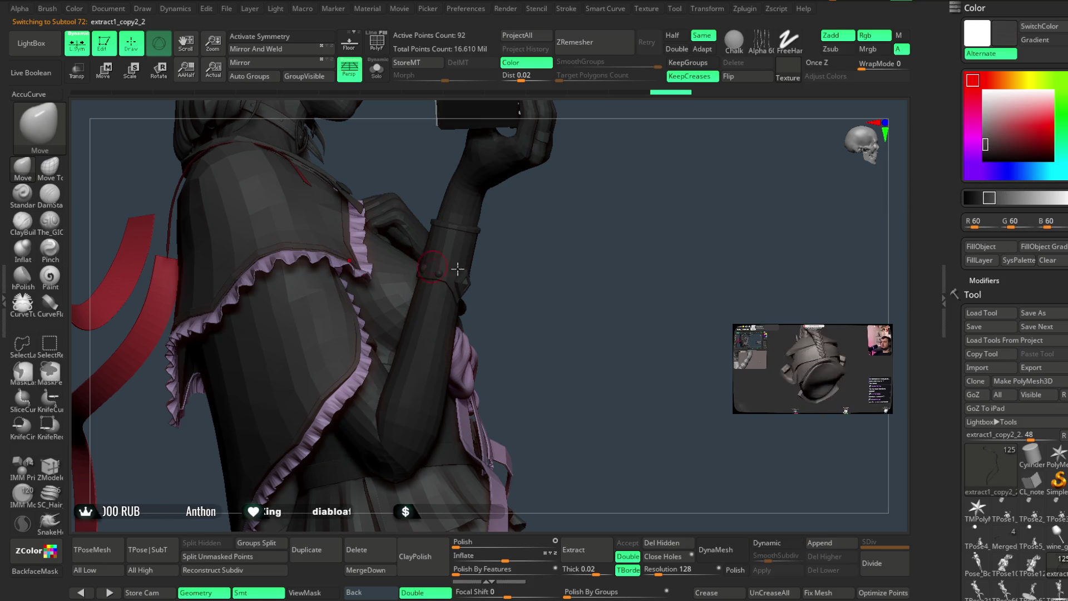
pyautogui.click(979, 145)
pyautogui.click(973, 250)
# Make extract1_copy1 active, turn to a front view, and brighten the grey to near white.
pyautogui.keyDown('alt'); pyautogui.click(356, 364); pyautogui.keyUp('alt')
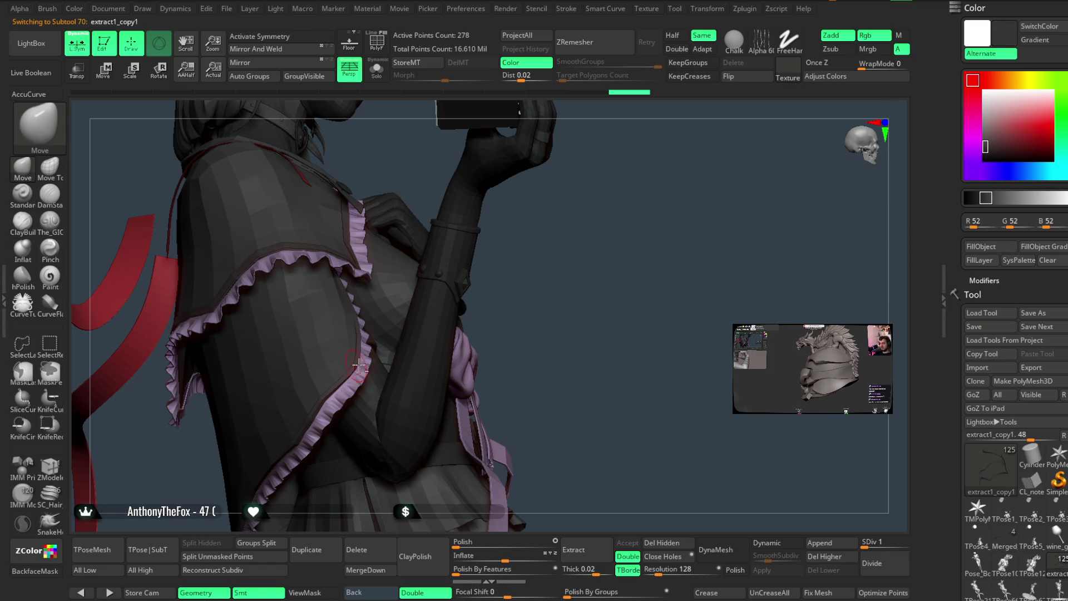
pyautogui.moveTo(876, 277); pyautogui.dragTo(632, 303)
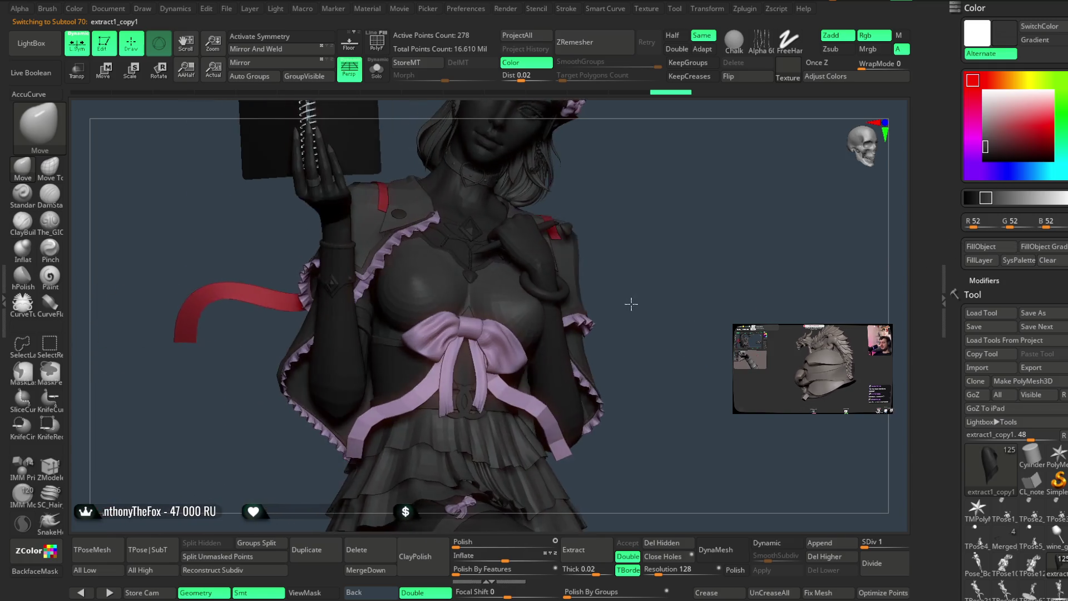
pyautogui.moveTo(985, 145); pyautogui.dragTo(985, 115)
pyautogui.moveTo(709, 276)
pyautogui.mouseDown()
pyautogui.moveTo(710, 315)
pyautogui.moveTo(716, 291)
pyautogui.moveTo(632, 295)
pyautogui.moveTo(573, 248)
pyautogui.moveTo(589, 255)
pyautogui.moveTo(584, 243)
pyautogui.moveTo(617, 225)
pyautogui.mouseUp()
pyautogui.moveTo(985, 116); pyautogui.dragTo(985, 96)
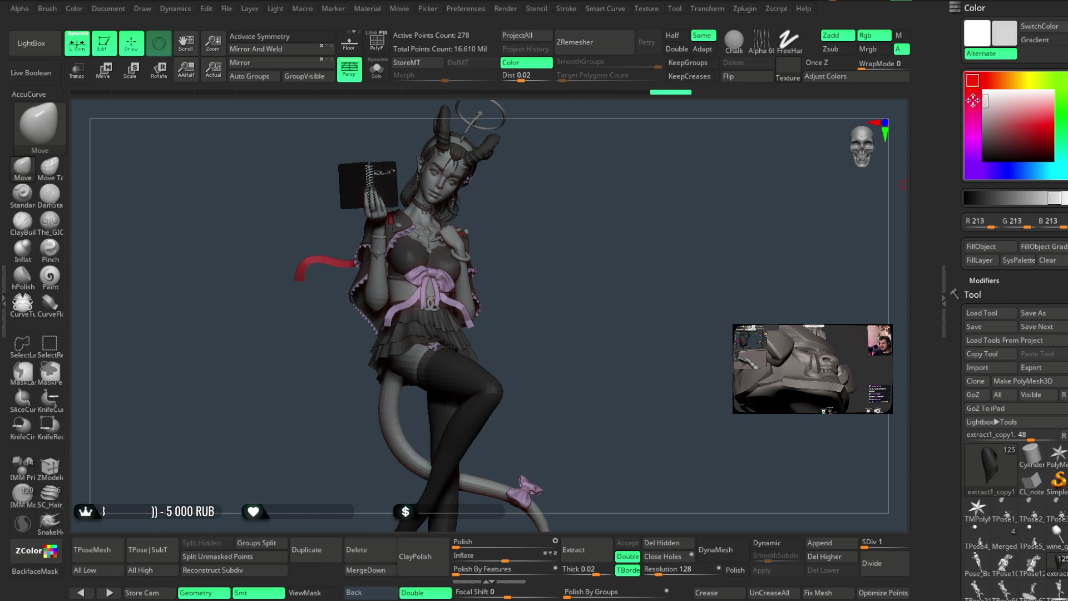
# Bring the working grey down to RGB 167 and turn the view toward the legs.
pyautogui.moveTo(741, 221)
pyautogui.mouseDown()
pyautogui.moveTo(608, 262)
pyautogui.moveTo(601, 229)
pyautogui.moveTo(915, 174)
pyautogui.mouseUp()
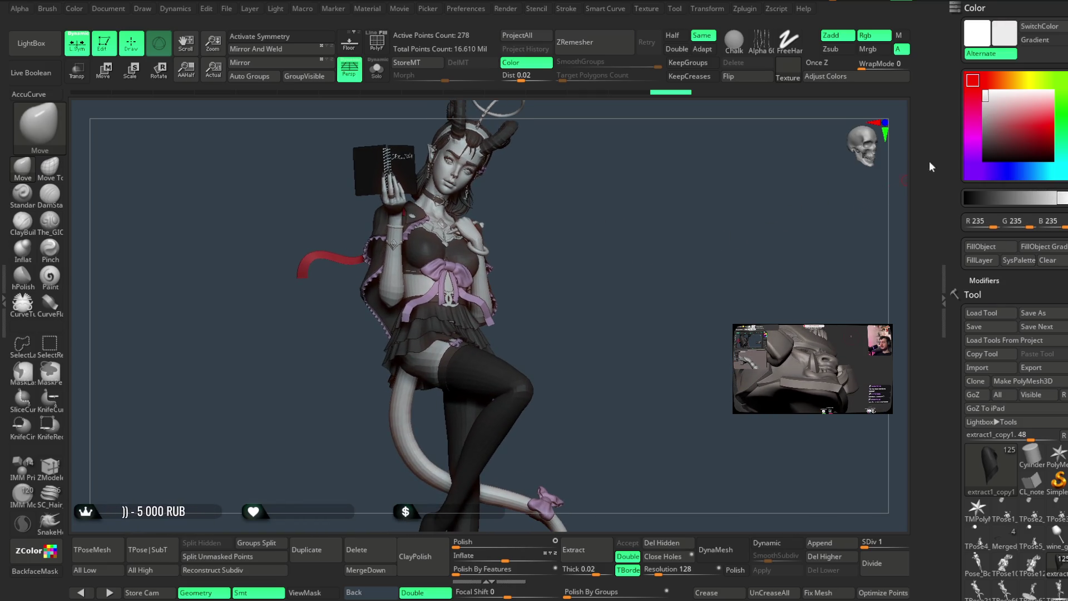
pyautogui.moveTo(994, 96); pyautogui.dragTo(985, 114)
pyautogui.moveTo(645, 239)
pyautogui.mouseDown()
pyautogui.moveTo(607, 228)
pyautogui.moveTo(618, 334)
pyautogui.mouseUp()
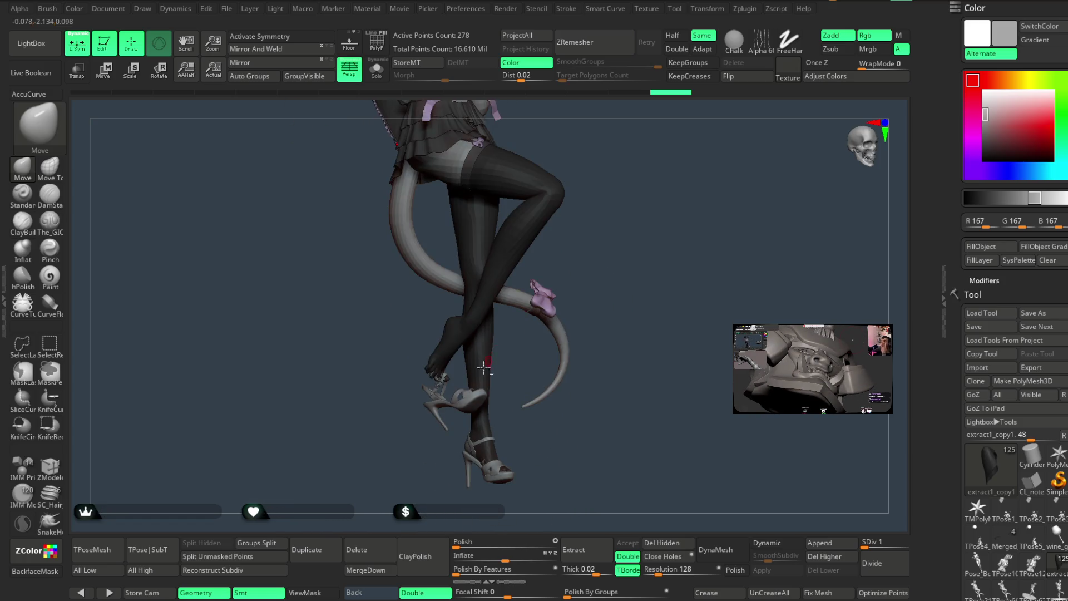
# Hide the shoe's buckle and strap, then settle on a near-black grey after trying purple.
pyautogui.keyDown('alt'); pyautogui.click(482, 393); pyautogui.keyUp('alt')
pyautogui.moveTo(627, 229); pyautogui.dragTo(655, 255)
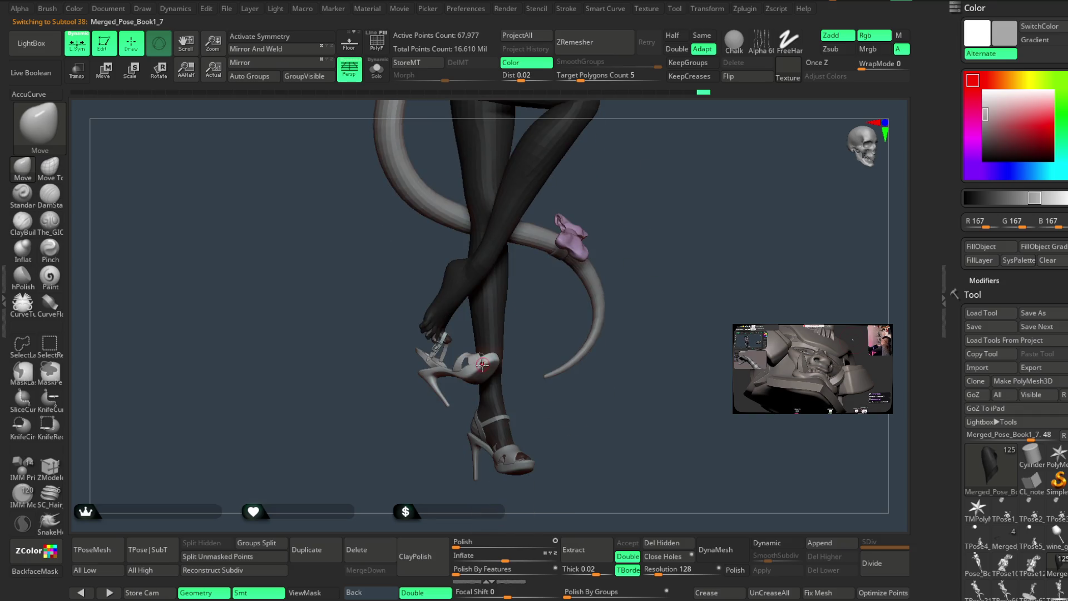
pyautogui.hotkey('ctrl', 'shift')
pyautogui.keyDown('ctrl'); pyautogui.keyDown('shift'); pyautogui.click(485, 369); pyautogui.keyUp('shift'); pyautogui.keyUp('ctrl')
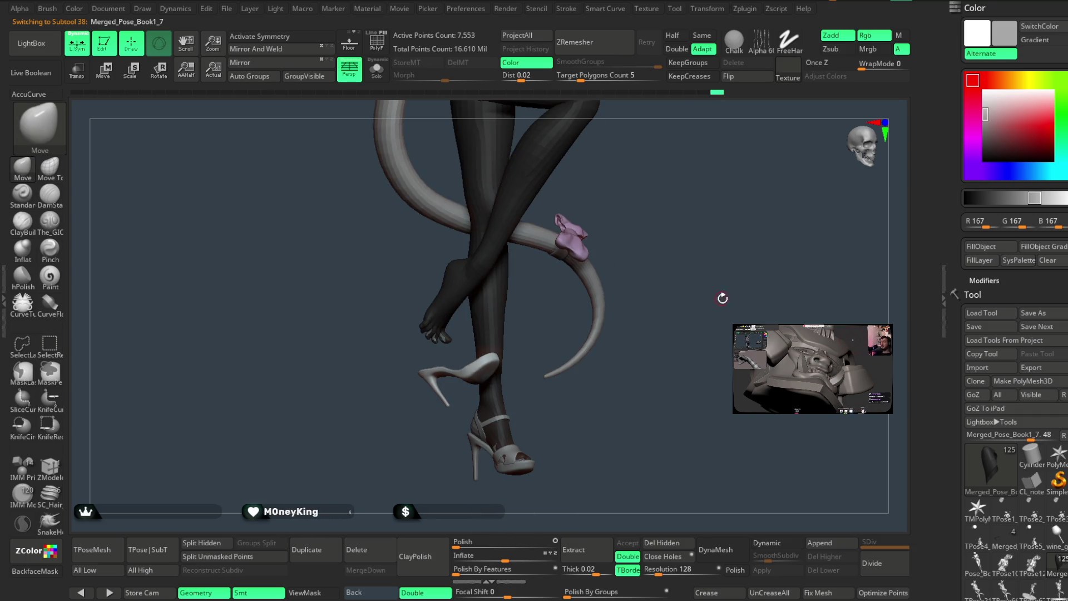
pyautogui.moveTo(988, 125); pyautogui.dragTo(968, 145)
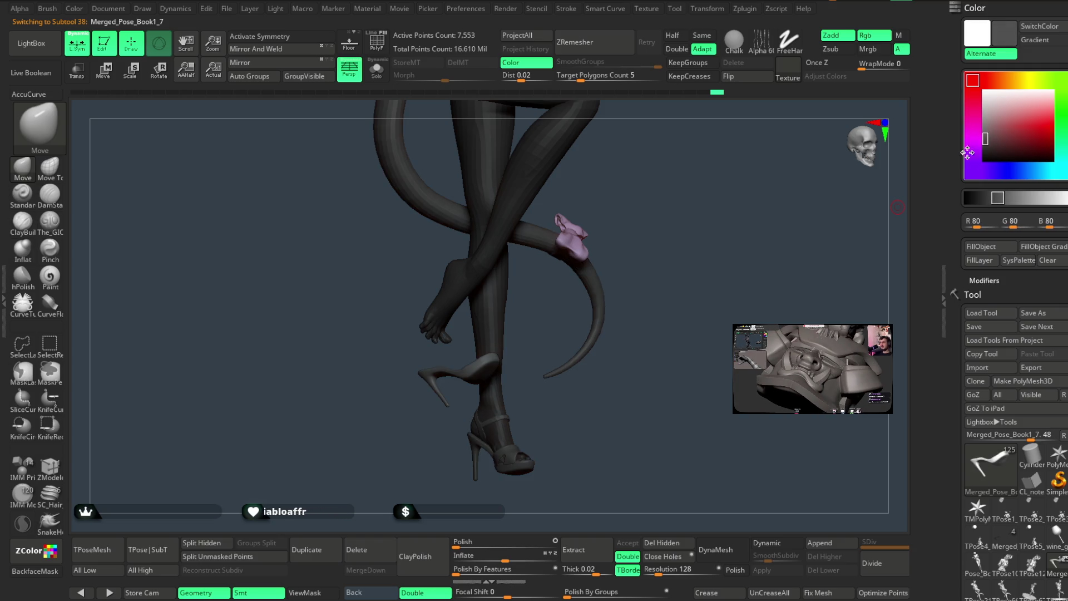
pyautogui.moveTo(989, 143); pyautogui.dragTo(973, 147)
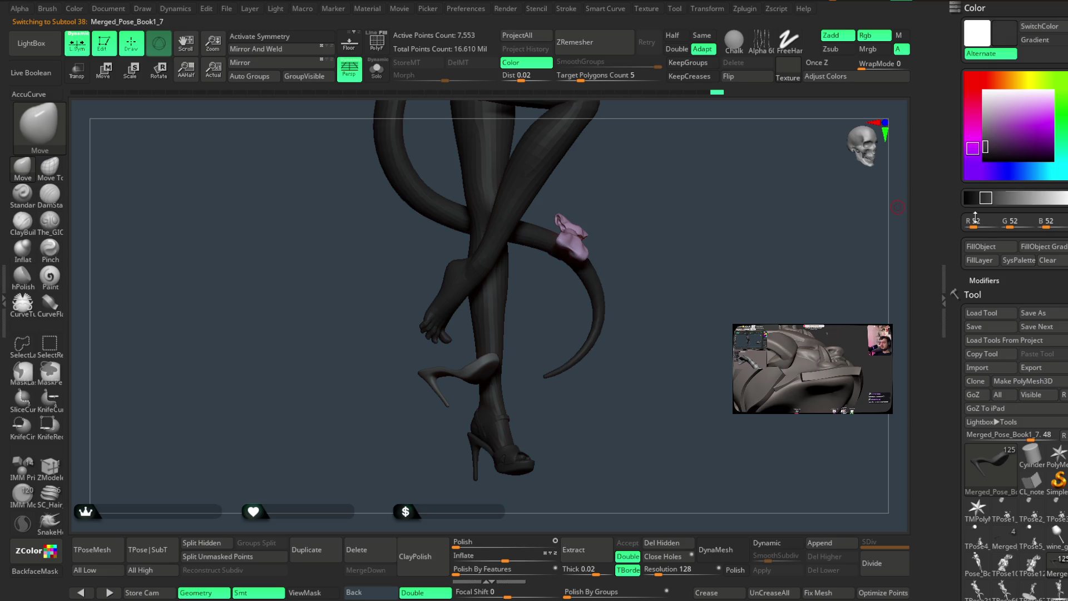
pyautogui.moveTo(695, 301)
pyautogui.mouseDown()
pyautogui.moveTo(720, 324)
pyautogui.moveTo(708, 321)
pyautogui.mouseUp()
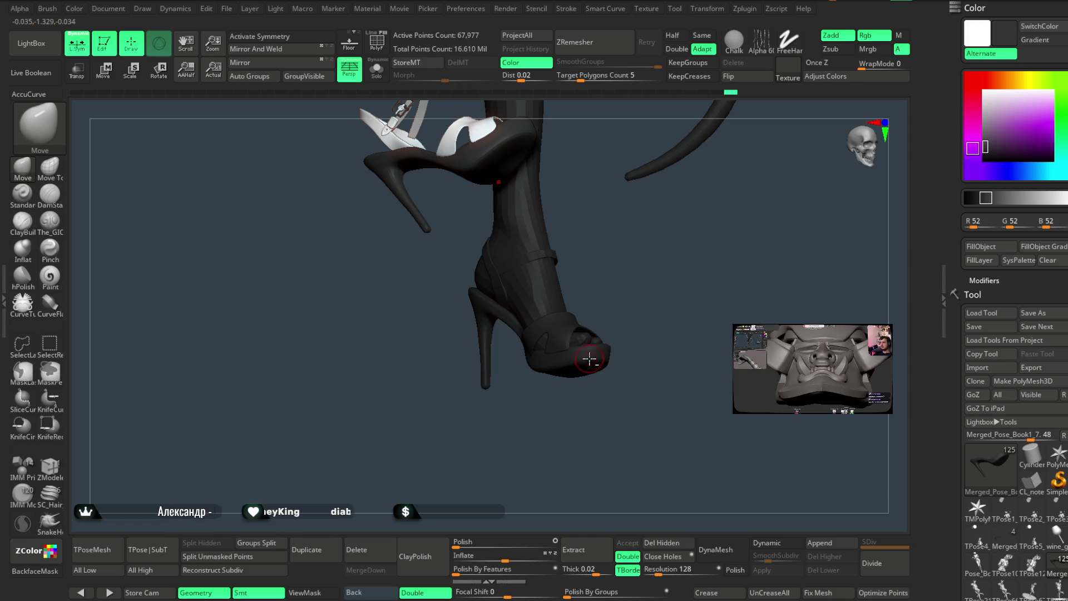
# Fill the Merged_Pose_Book1_6 shoe part with light grey 143.
pyautogui.keyDown('alt'); pyautogui.click(587, 358); pyautogui.keyUp('alt')
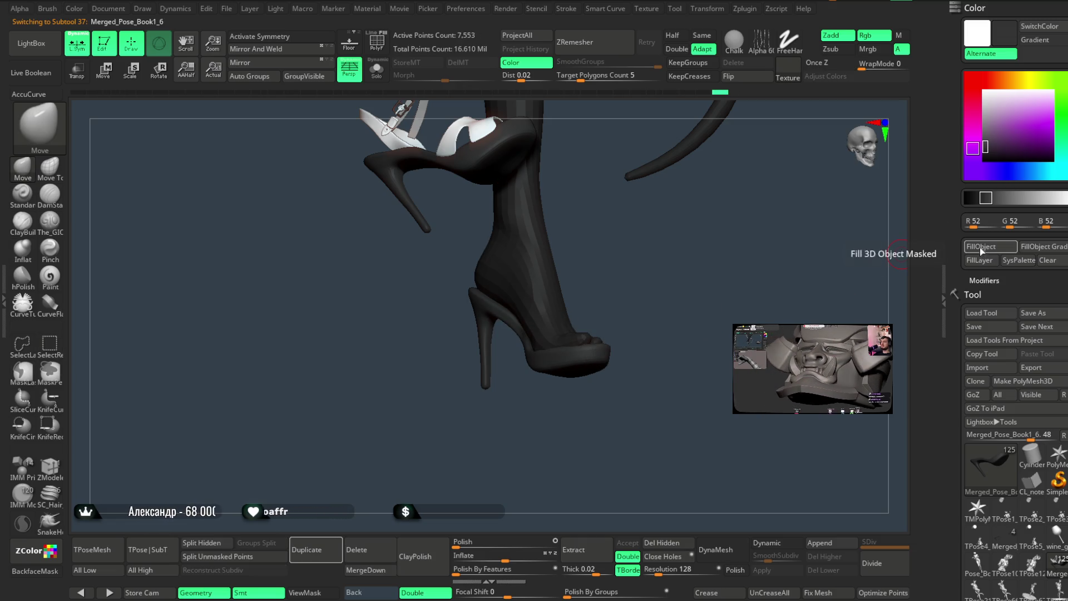
pyautogui.click(985, 122)
pyautogui.click(981, 246)
pyautogui.moveTo(653, 252)
pyautogui.mouseDown()
pyautogui.moveTo(697, 280)
pyautogui.moveTo(689, 250)
pyautogui.moveTo(677, 264)
pyautogui.moveTo(684, 236)
pyautogui.moveTo(648, 298)
pyautogui.mouseUp()
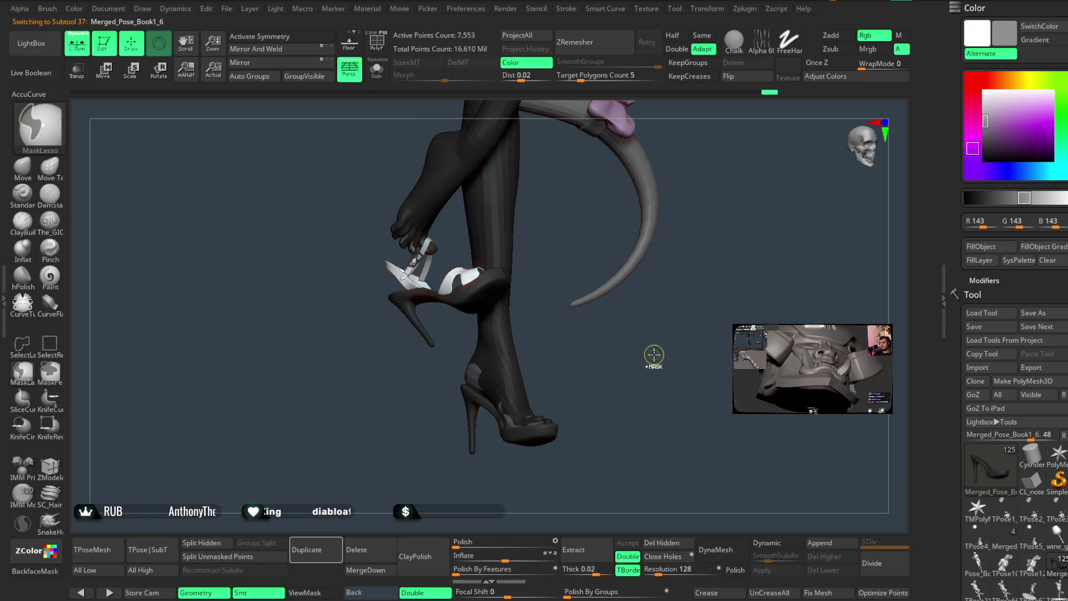
# Restore the hidden sandal parts and fill the straps with light grey 153.
pyautogui.hotkey('ctrl', 'z')
pyautogui.click(985, 118)
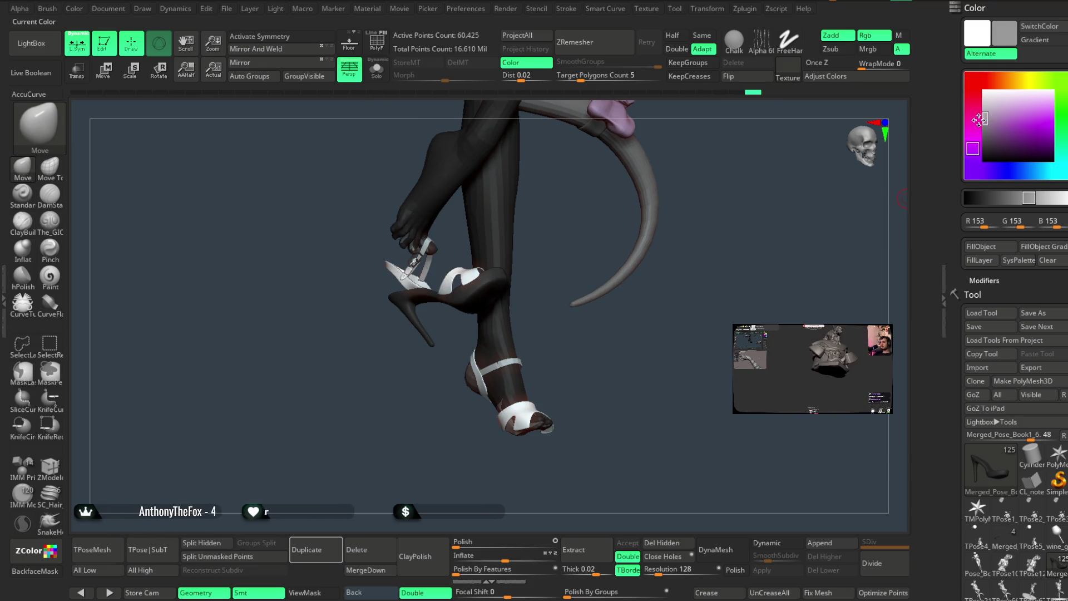
pyautogui.click(981, 247)
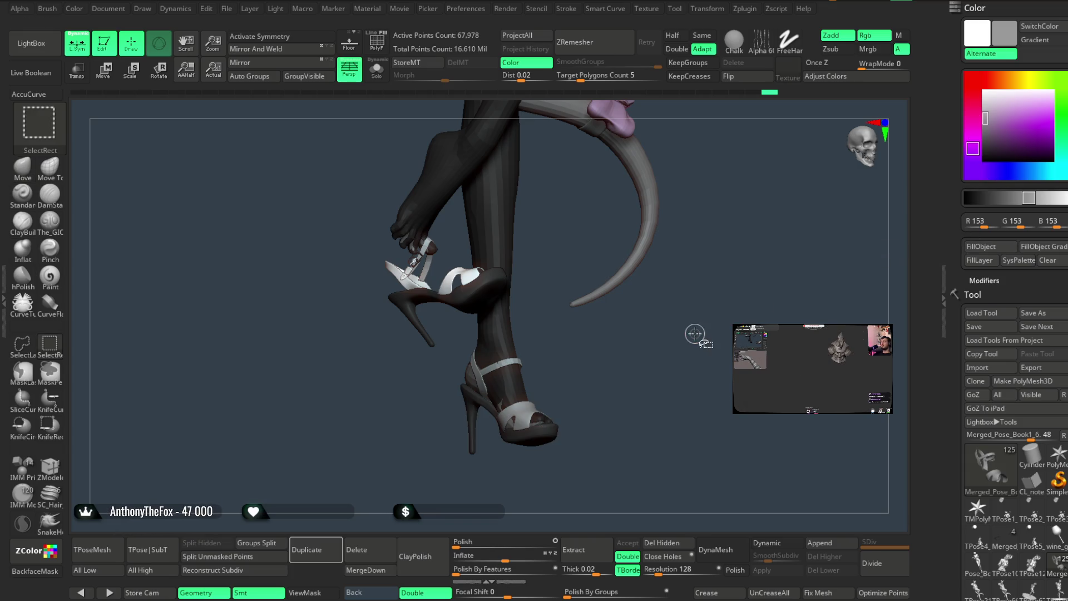
pyautogui.moveTo(692, 334); pyautogui.dragTo(703, 341)
# Make Merged_Pose_Book1_7 active, hide and reshow its heeled shoe, and zoom out to the whole figure.
pyautogui.keyDown('alt'); pyautogui.click(476, 295); pyautogui.keyUp('alt')
pyautogui.hotkey('ctrl', 'z')
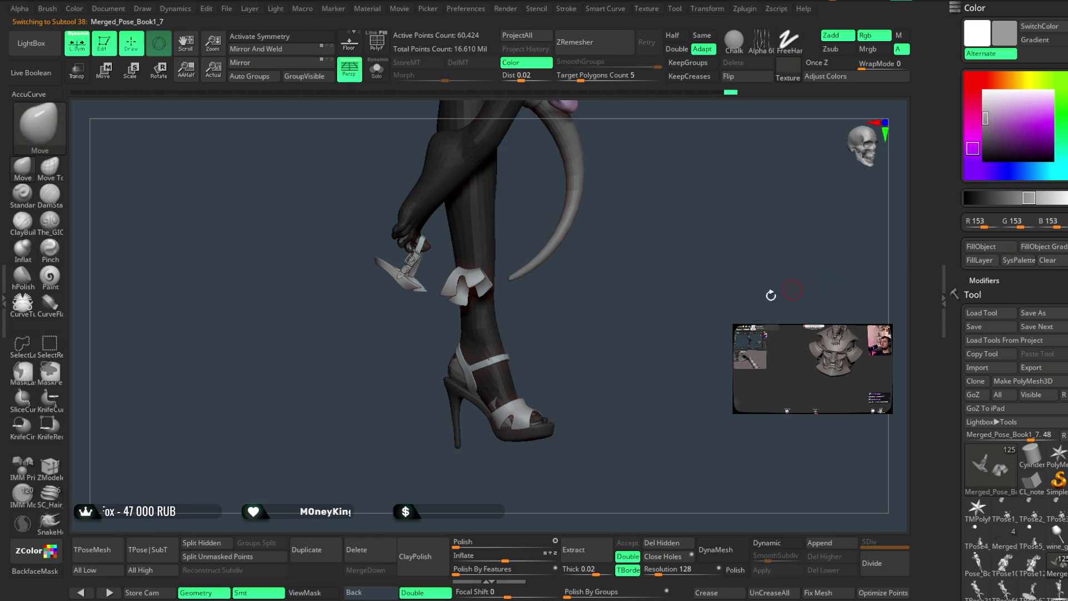
pyautogui.hotkey('ctrl', 'shift', 'z')
pyautogui.moveTo(684, 286)
pyautogui.mouseDown()
pyautogui.moveTo(653, 309)
pyautogui.moveTo(639, 304)
pyautogui.moveTo(667, 288)
pyautogui.moveTo(657, 288)
pyautogui.mouseUp()
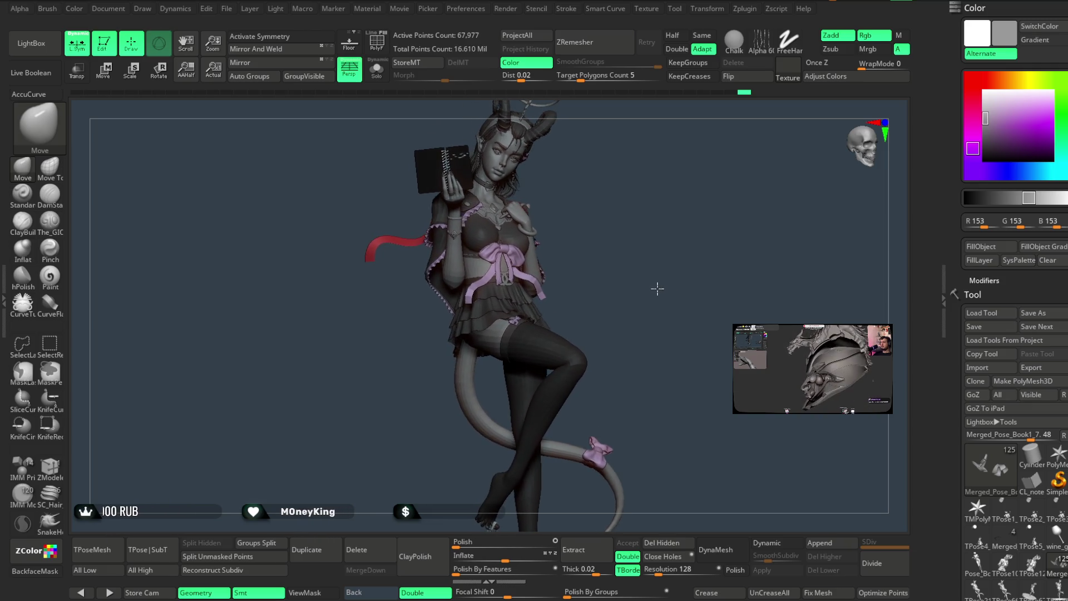
# Make heart_icon_01 active with grey 147, then bring up the File menu to save.
pyautogui.moveTo(657, 288)
pyautogui.mouseDown()
pyautogui.moveTo(668, 300)
pyautogui.moveTo(660, 269)
pyautogui.moveTo(629, 326)
pyautogui.mouseUp()
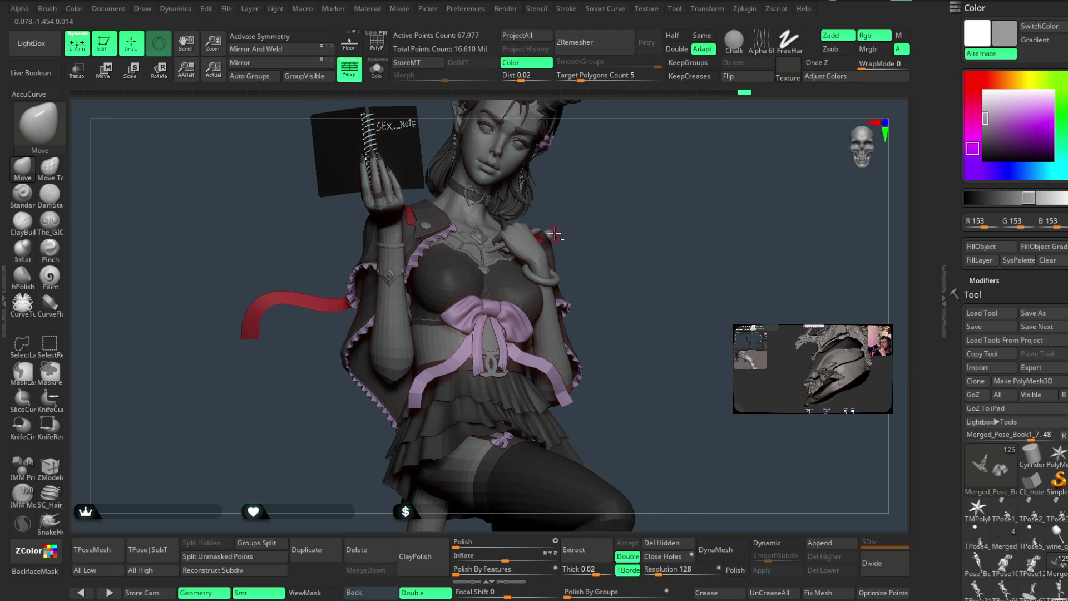
pyautogui.keyDown('alt'); pyautogui.click(552, 232); pyautogui.keyUp('alt')
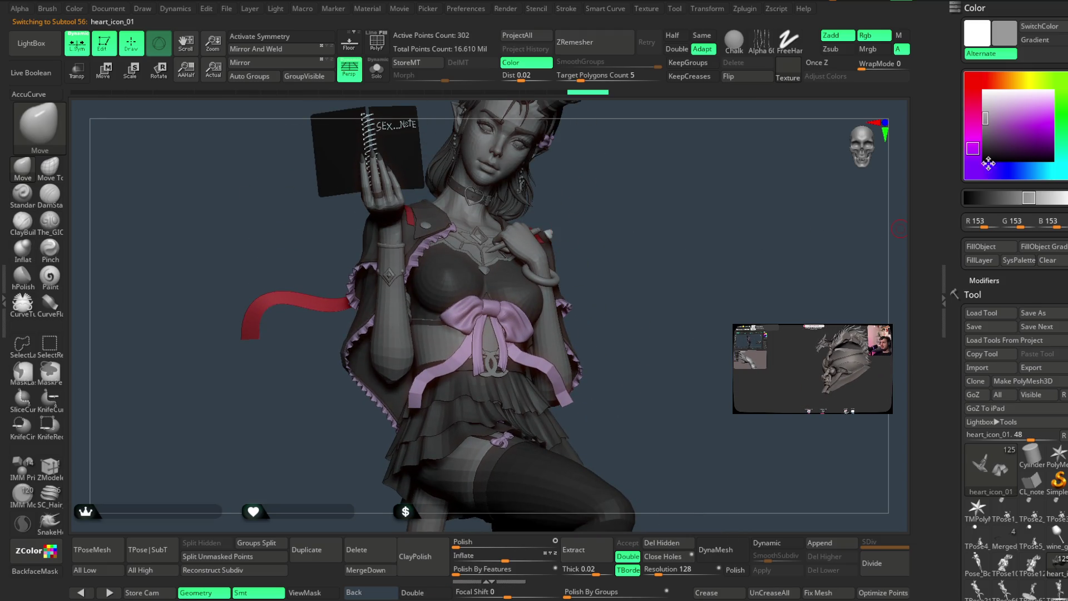
pyautogui.moveTo(981, 121)
pyautogui.mouseDown()
pyautogui.moveTo(983, 134)
pyautogui.moveTo(985, 119)
pyautogui.mouseUp()
pyautogui.moveTo(653, 267)
pyautogui.keyDown('alt'); pyautogui.mouseDown()
pyautogui.moveTo(664, 263)
pyautogui.moveTo(671, 219)
pyautogui.moveTo(672, 229)
pyautogui.mouseUp(); pyautogui.keyUp('alt')
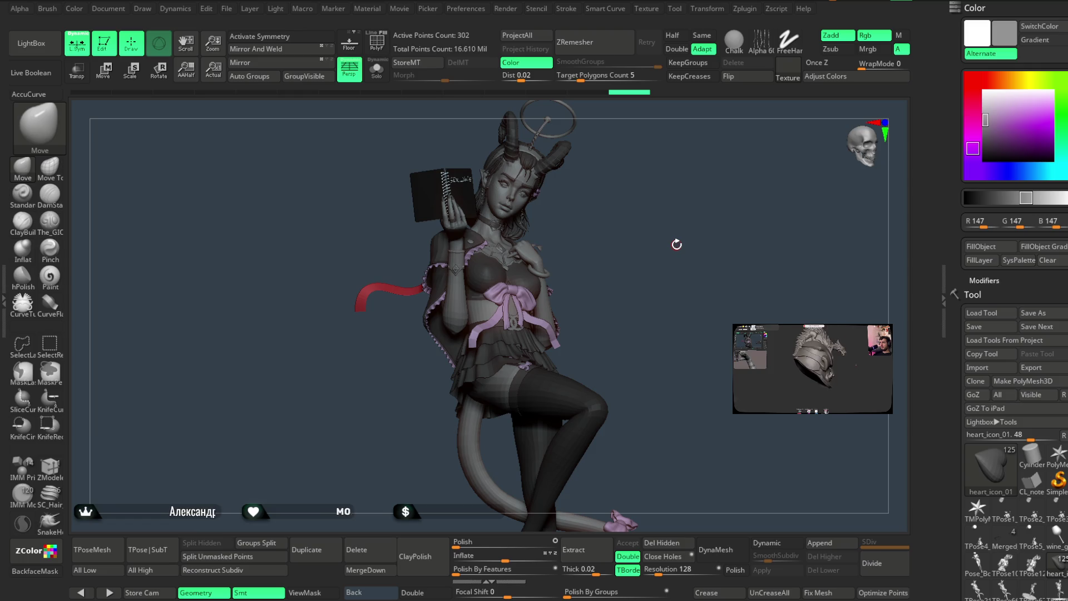
pyautogui.click(227, 9)
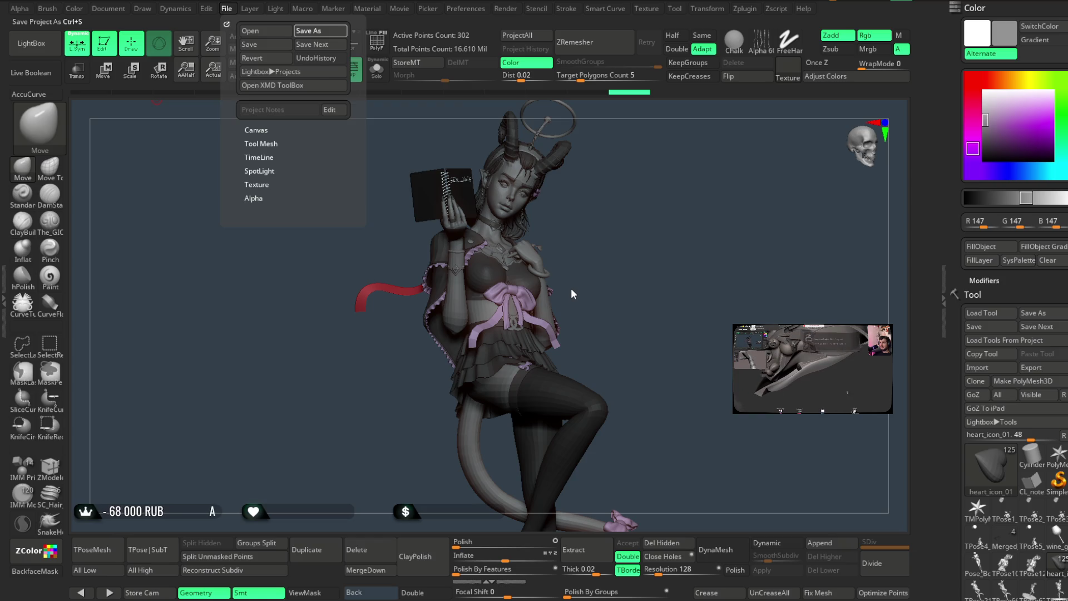
# Save the demon girl project file with Ctrl+S.
pyautogui.hotkey('ctrl', 's')
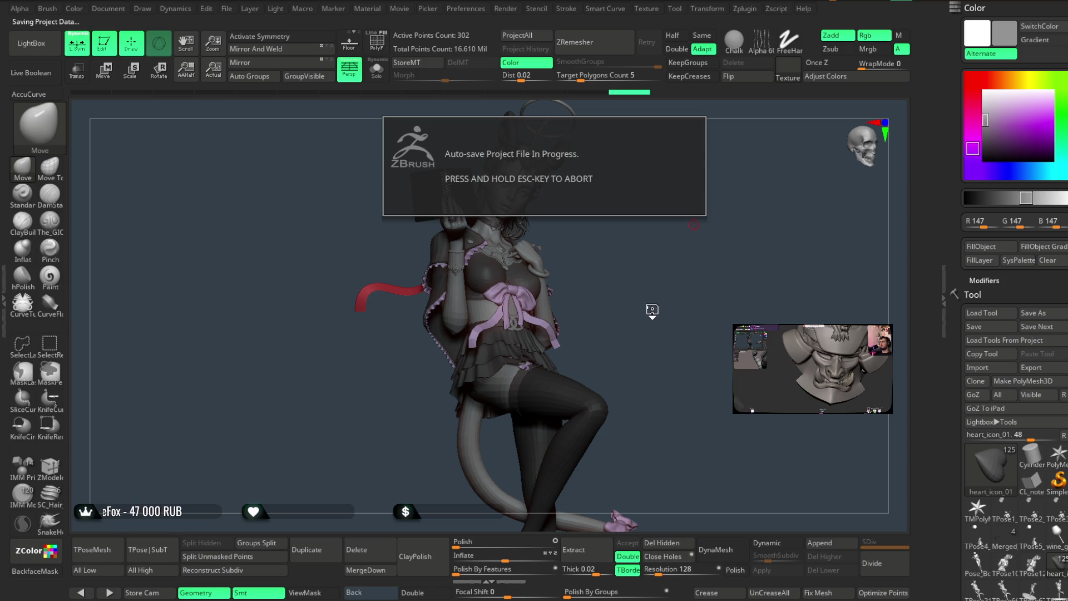
# Make the tail the active part and pick a grey paint colour.
pyautogui.moveTo(651, 305)
pyautogui.keyDown('alt'); pyautogui.mouseDown()
pyautogui.moveTo(604, 227)
pyautogui.moveTo(723, 200)
pyautogui.moveTo(687, 241)
pyautogui.moveTo(604, 261)
pyautogui.moveTo(598, 286)
pyautogui.mouseUp(); pyautogui.keyUp('alt')
pyautogui.keyDown('alt'); pyautogui.click(704, 300); pyautogui.keyUp('alt')
pyautogui.click(975, 114)
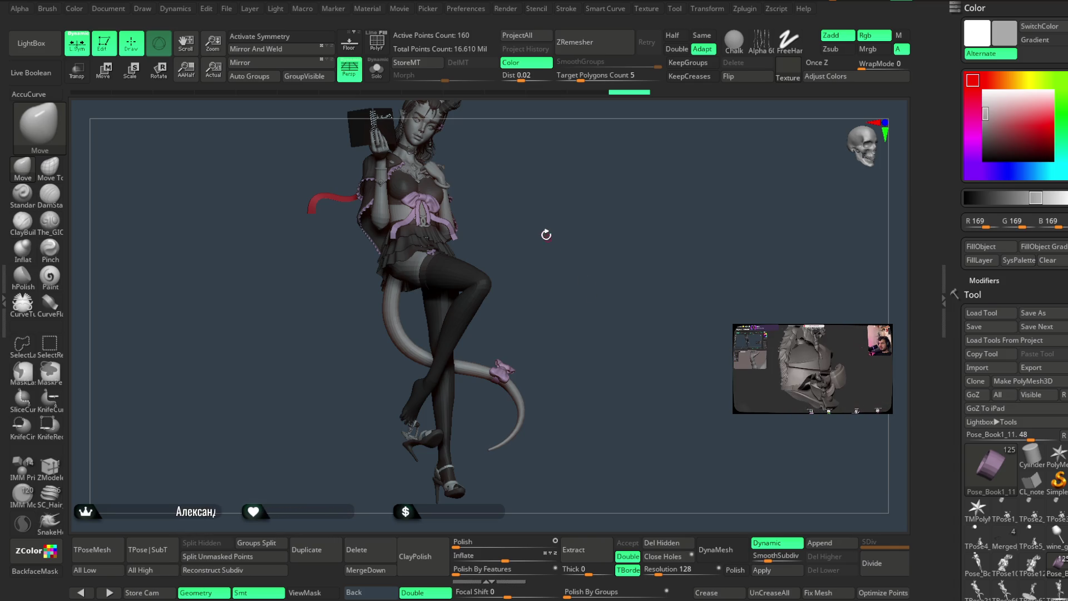
# Fill the wrist ring with dark grey, then refill it in a lighter grey.
pyautogui.keyDown('ctrl'); pyautogui.moveTo(548, 236); pyautogui.dragTo(570, 346, button='right'); pyautogui.keyUp('ctrl')
pyautogui.keyDown('alt'); pyautogui.click(458, 239); pyautogui.keyUp('alt')
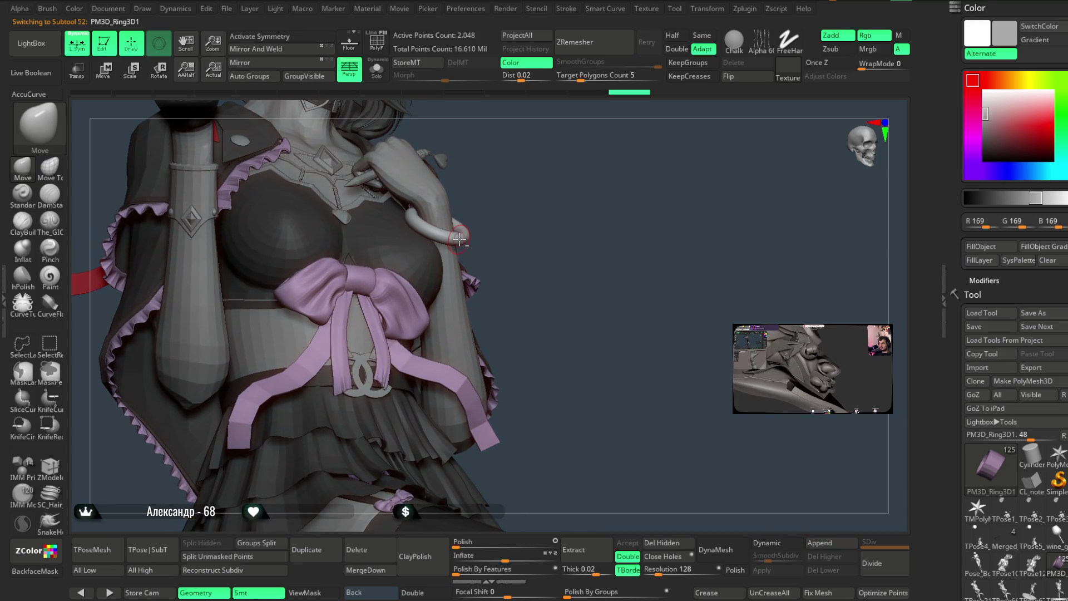
pyautogui.moveTo(981, 119); pyautogui.dragTo(984, 143)
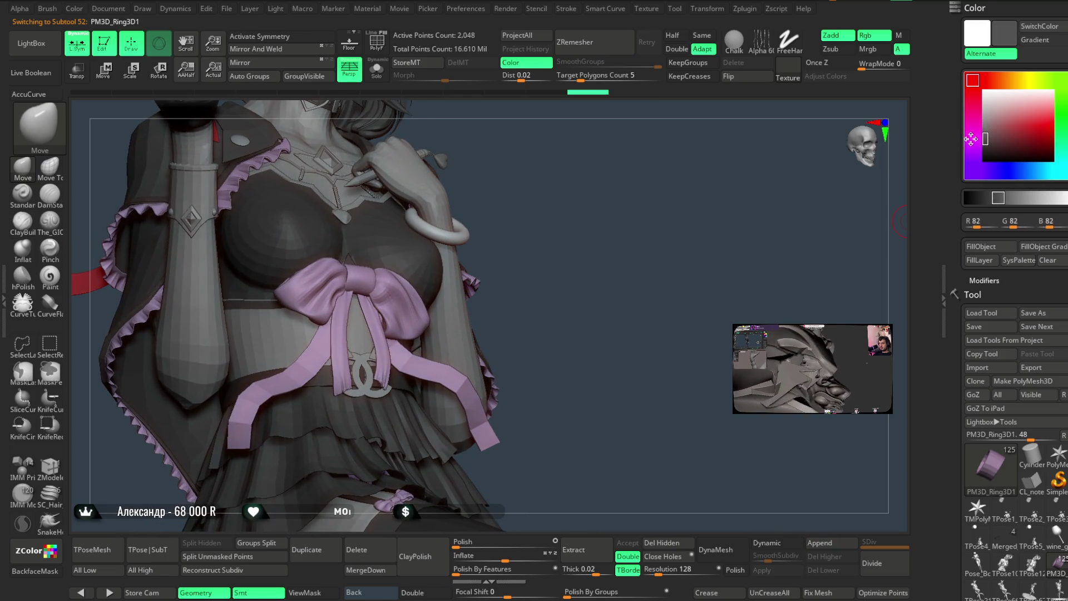
pyautogui.click(980, 248)
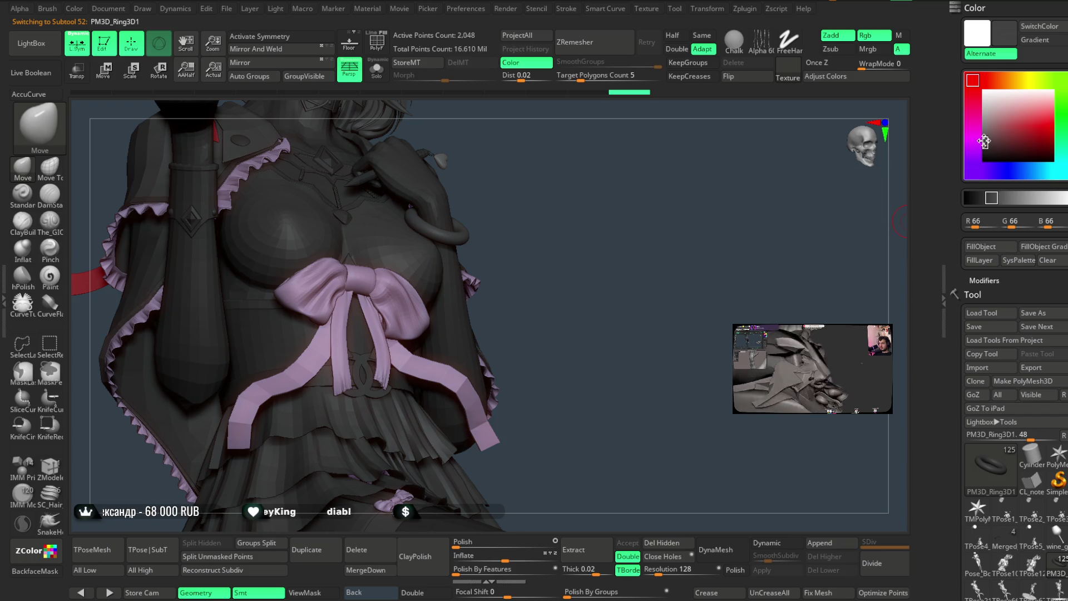
pyautogui.moveTo(985, 143); pyautogui.dragTo(985, 115)
pyautogui.click(980, 246)
# Fill the second ring with dark grey, then lighten the paint colour to a mid grey.
pyautogui.moveTo(635, 304)
pyautogui.mouseDown()
pyautogui.moveTo(596, 210)
pyautogui.moveTo(658, 233)
pyautogui.moveTo(585, 188)
pyautogui.mouseUp()
pyautogui.keyDown('alt'); pyautogui.click(586, 187); pyautogui.keyUp('alt')
pyautogui.moveTo(983, 118)
pyautogui.mouseDown()
pyautogui.moveTo(971, 139)
pyautogui.moveTo(985, 119)
pyautogui.mouseUp()
pyautogui.click(977, 247)
pyautogui.moveTo(716, 287)
pyautogui.keyDown('alt'); pyautogui.mouseDown()
pyautogui.moveTo(691, 225)
pyautogui.moveTo(703, 221)
pyautogui.moveTo(700, 241)
pyautogui.moveTo(692, 240)
pyautogui.mouseUp(); pyautogui.keyUp('alt')
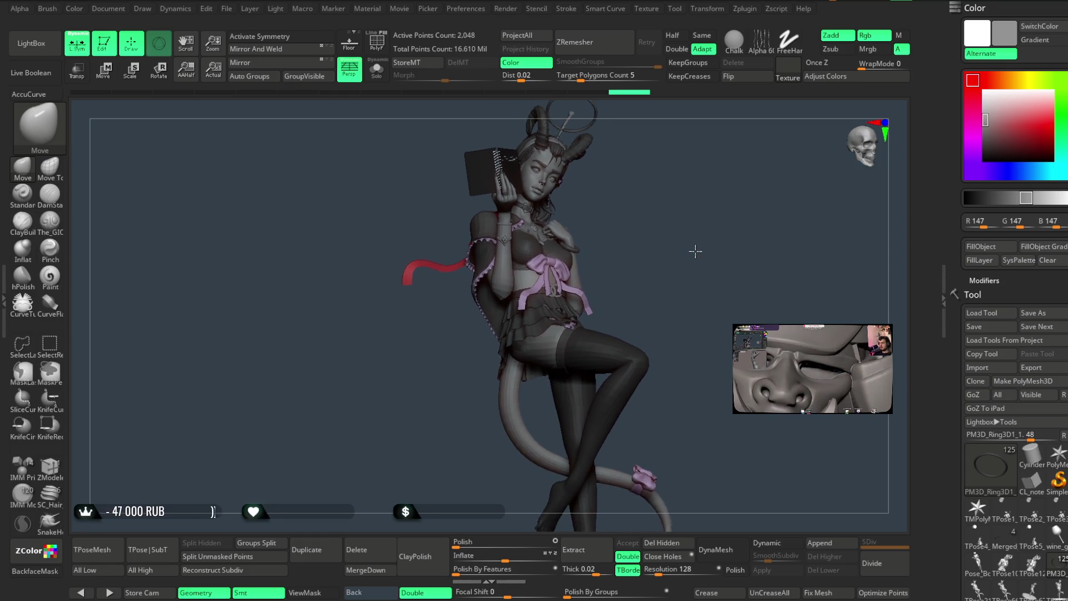
pyautogui.moveTo(691, 239)
pyautogui.keyDown('alt'); pyautogui.mouseDown()
pyautogui.moveTo(684, 336)
pyautogui.moveTo(695, 244)
pyautogui.moveTo(697, 296)
pyautogui.moveTo(701, 278)
pyautogui.moveTo(690, 275)
pyautogui.mouseUp(); pyautogui.keyUp('alt')
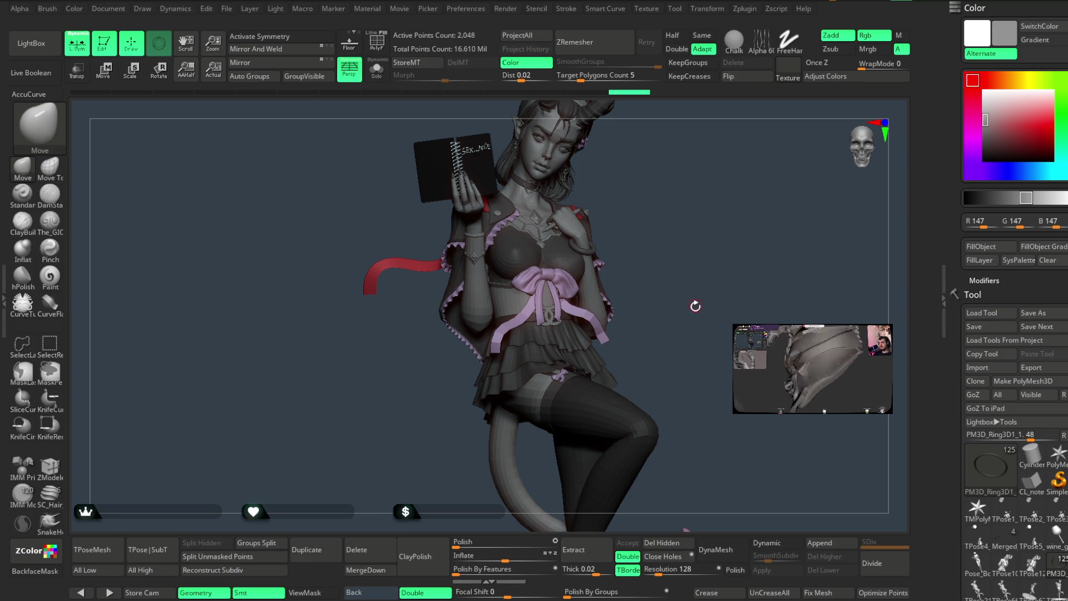
pyautogui.moveTo(689, 300)
pyautogui.mouseDown()
pyautogui.moveTo(690, 290)
pyautogui.moveTo(692, 307)
pyautogui.mouseUp()
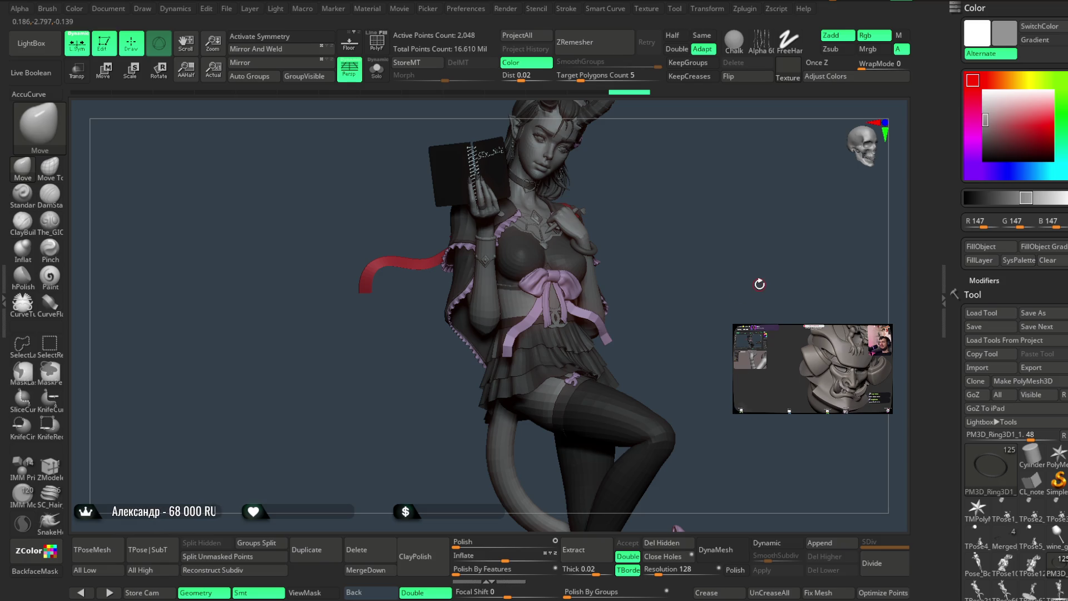
pyautogui.moveTo(700, 193)
pyautogui.mouseDown()
pyautogui.moveTo(684, 193)
pyautogui.moveTo(674, 235)
pyautogui.moveTo(701, 179)
pyautogui.mouseUp()
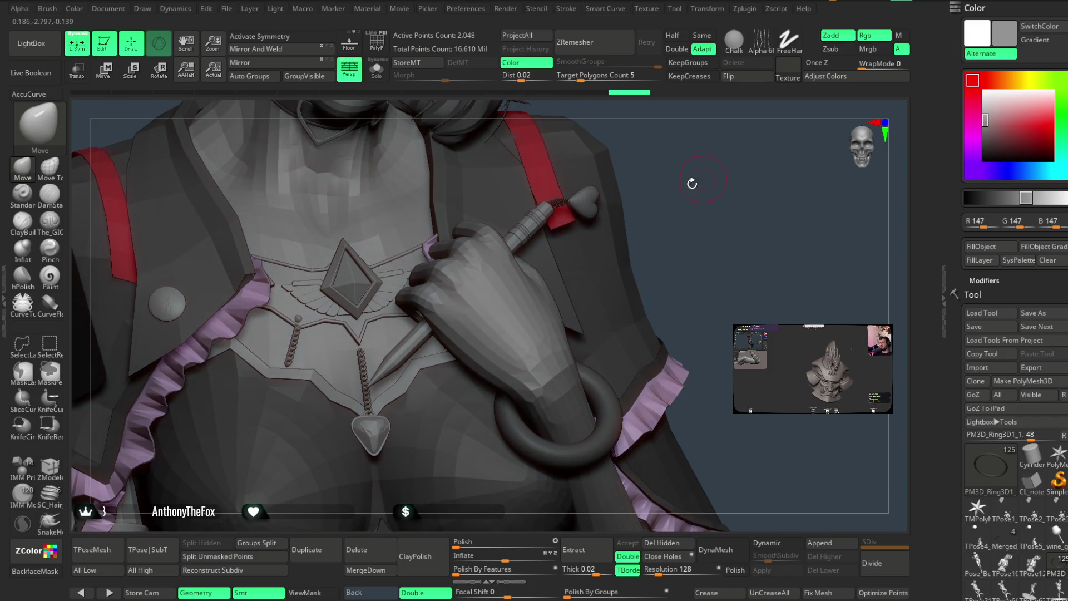
# Split the chest plate's small spheres into their own subtool via Solo, SelectRect and Split Hidden.
pyautogui.keyDown('alt'); pyautogui.click(312, 326); pyautogui.keyUp('alt')
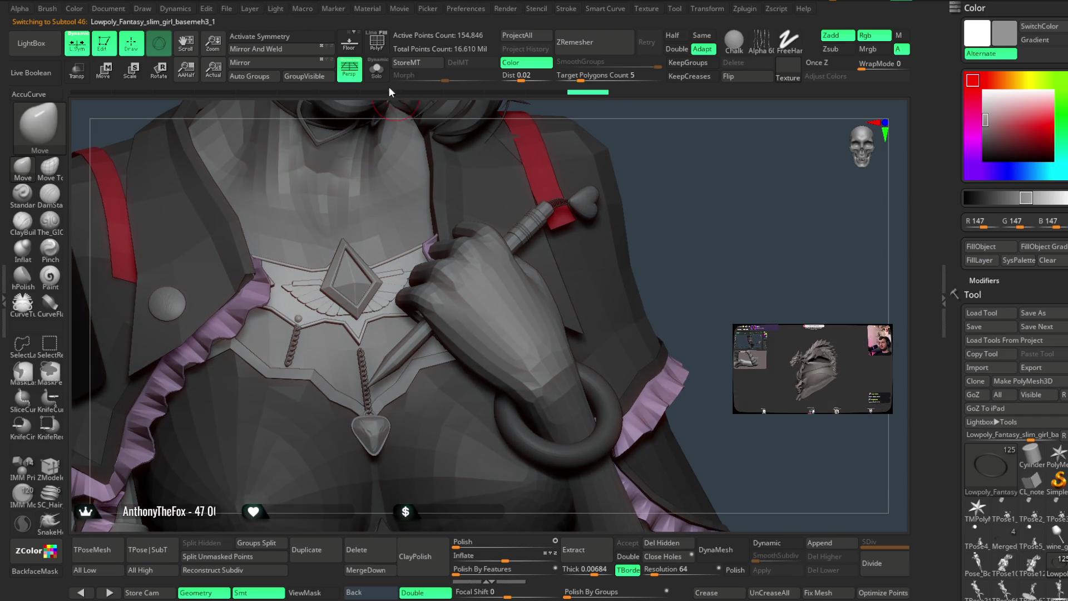
pyautogui.click(377, 69)
pyautogui.moveTo(477, 375); pyautogui.dragTo(621, 166)
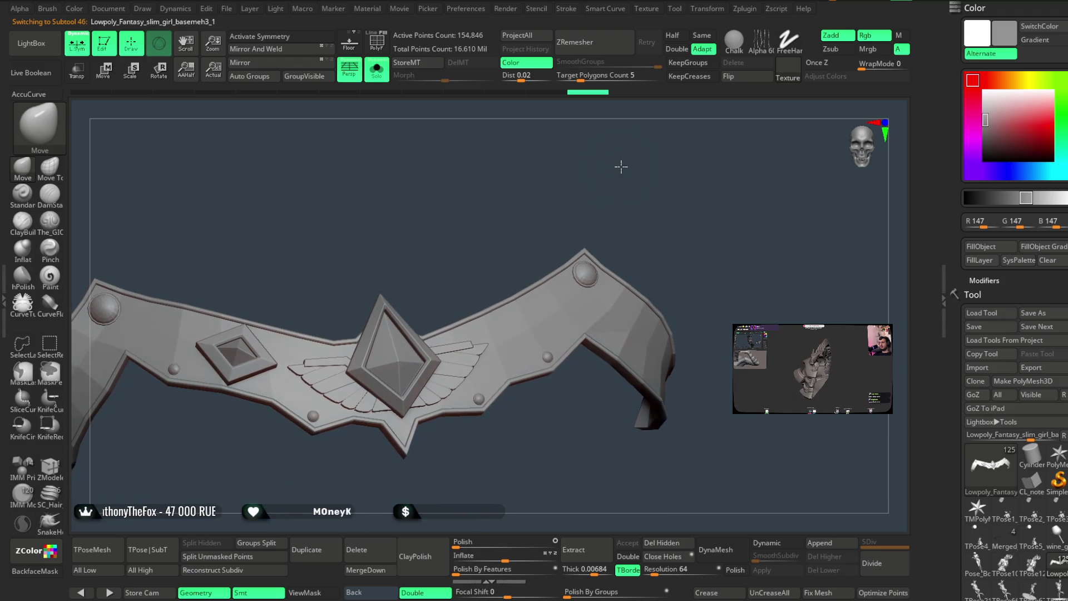
pyautogui.keyDown('ctrl'); pyautogui.keyDown('shift'); pyautogui.click(582, 271); pyautogui.keyUp('shift'); pyautogui.keyUp('ctrl')
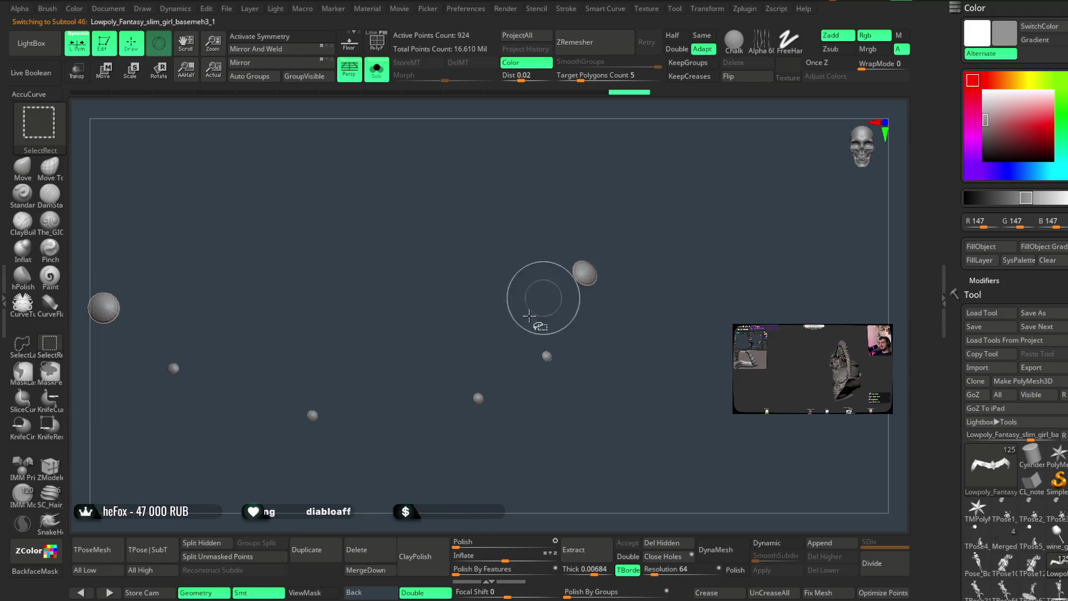
pyautogui.click(229, 542)
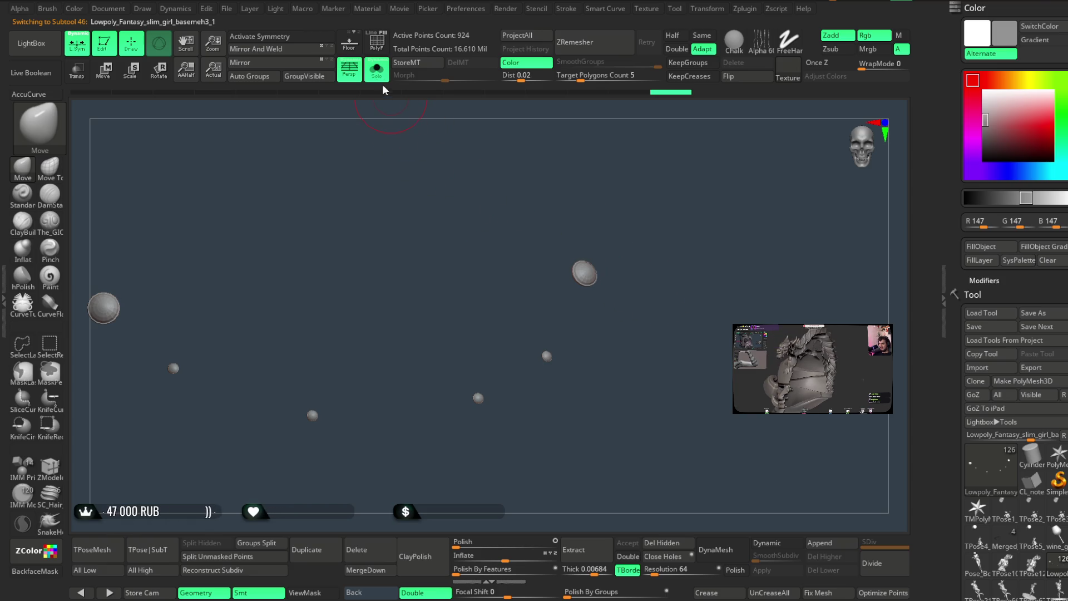
pyautogui.hotkey('ctrl', 'shift', 's')
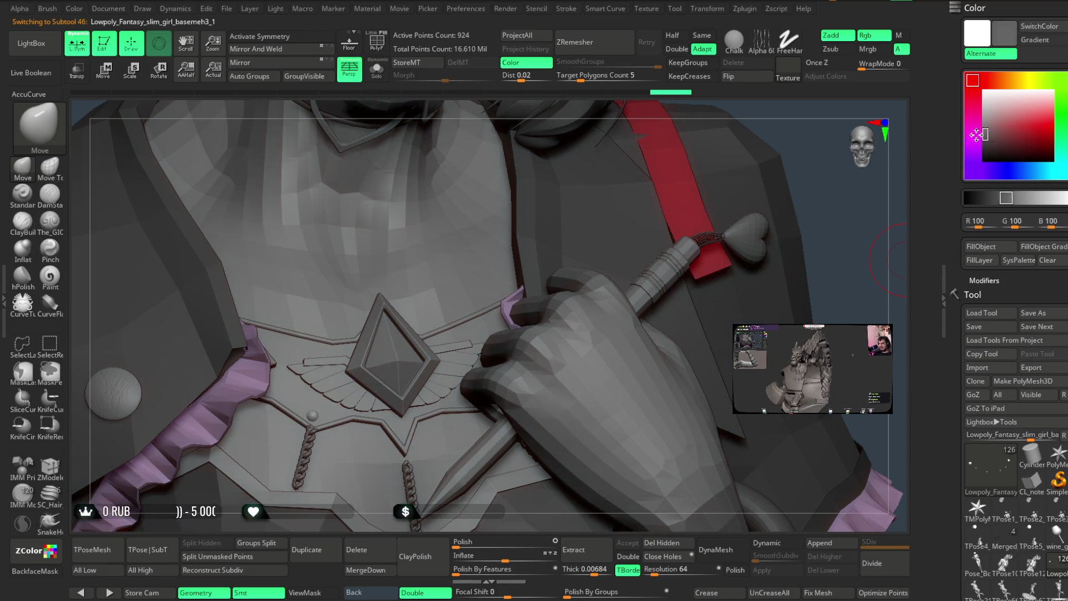
pyautogui.moveTo(986, 151); pyautogui.dragTo(985, 120)
pyautogui.moveTo(766, 179)
pyautogui.mouseDown()
pyautogui.moveTo(783, 177)
pyautogui.moveTo(699, 207)
pyautogui.moveTo(641, 261)
pyautogui.mouseUp()
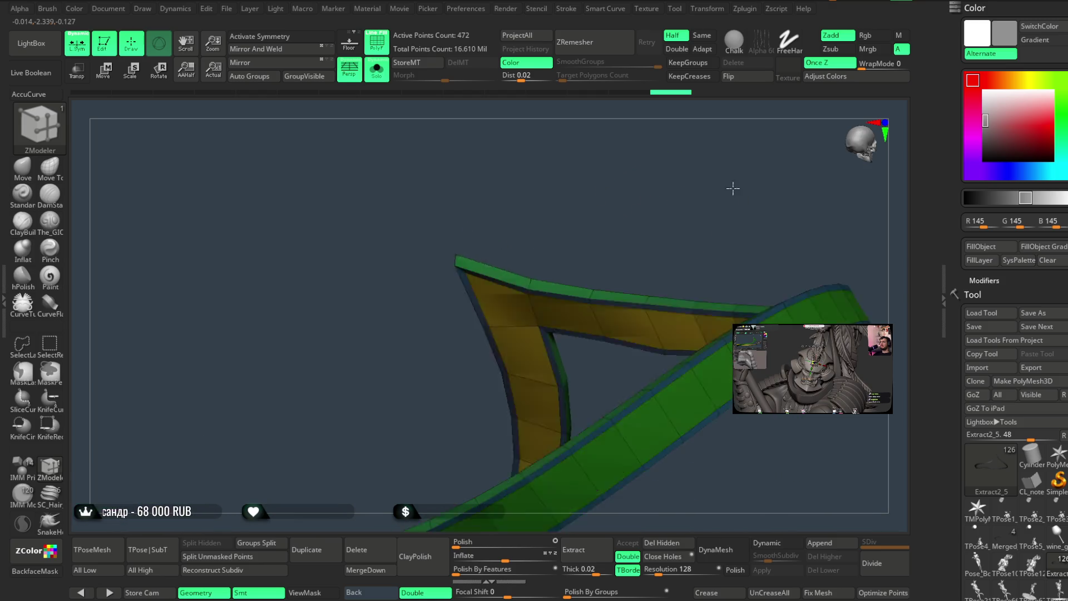
# Thicken the Extract2_5 ribbon strip with a ZModeler QMesh Polygroup All extrude.
pyautogui.moveTo(671, 226); pyautogui.dragTo(679, 204)
pyautogui.press('space')
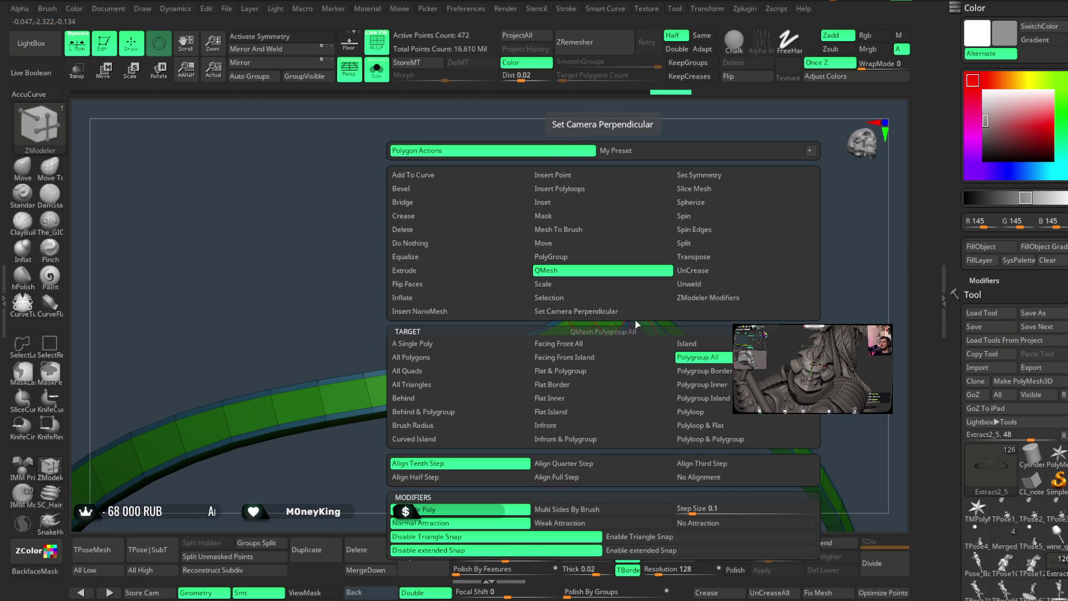
pyautogui.click(601, 270)
pyautogui.moveTo(599, 310); pyautogui.dragTo(598, 320)
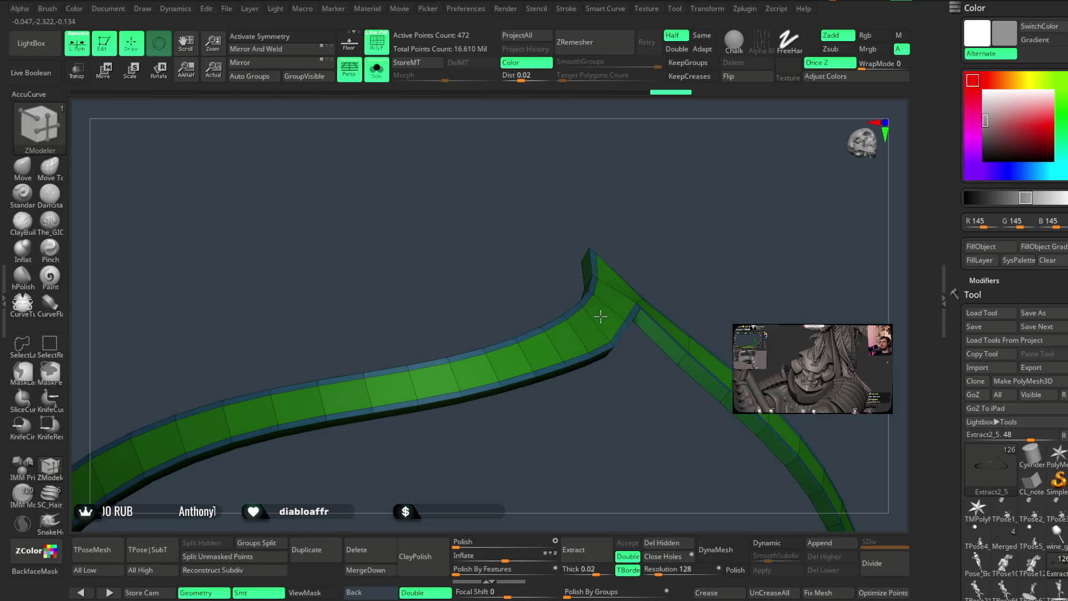
pyautogui.moveTo(696, 255); pyautogui.dragTo(595, 191)
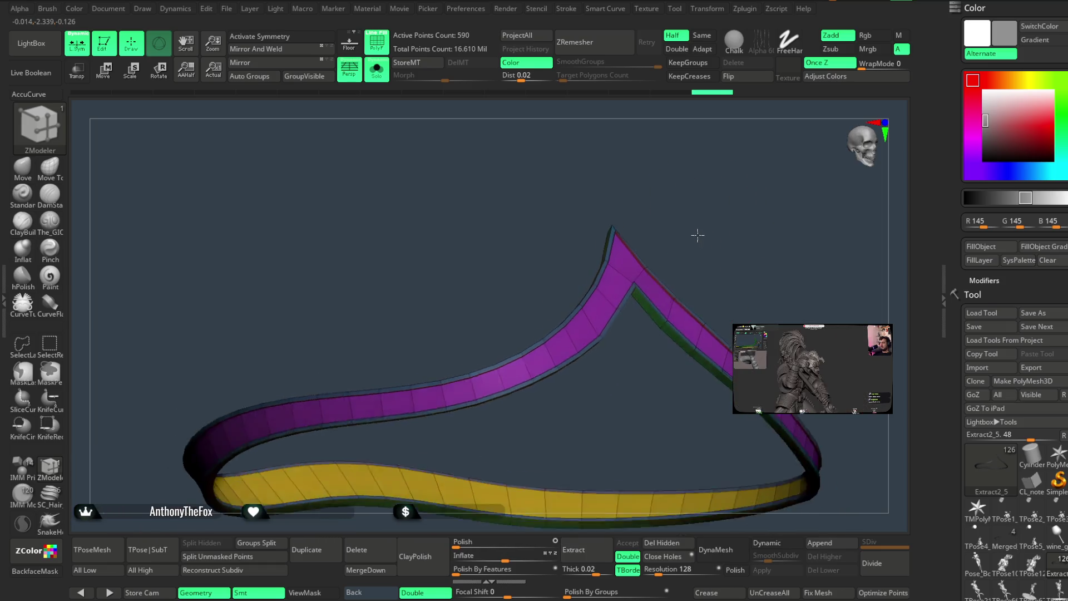
# Turn off PolyF and Solo to show the full character again, framed on the torso.
pyautogui.click(382, 38)
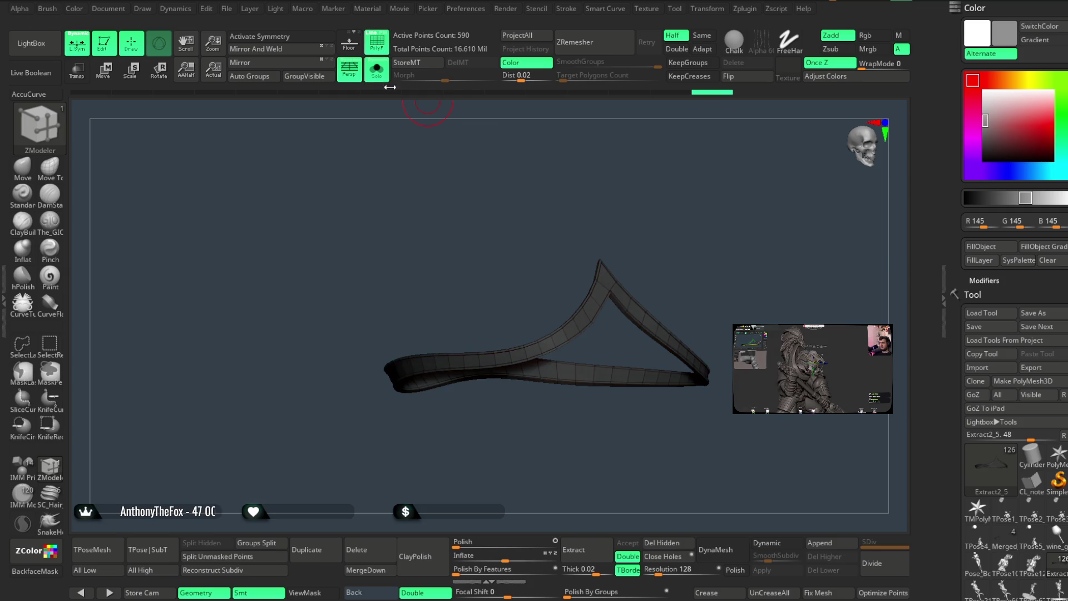
pyautogui.click(383, 38)
pyautogui.click(377, 44)
pyautogui.click(377, 69)
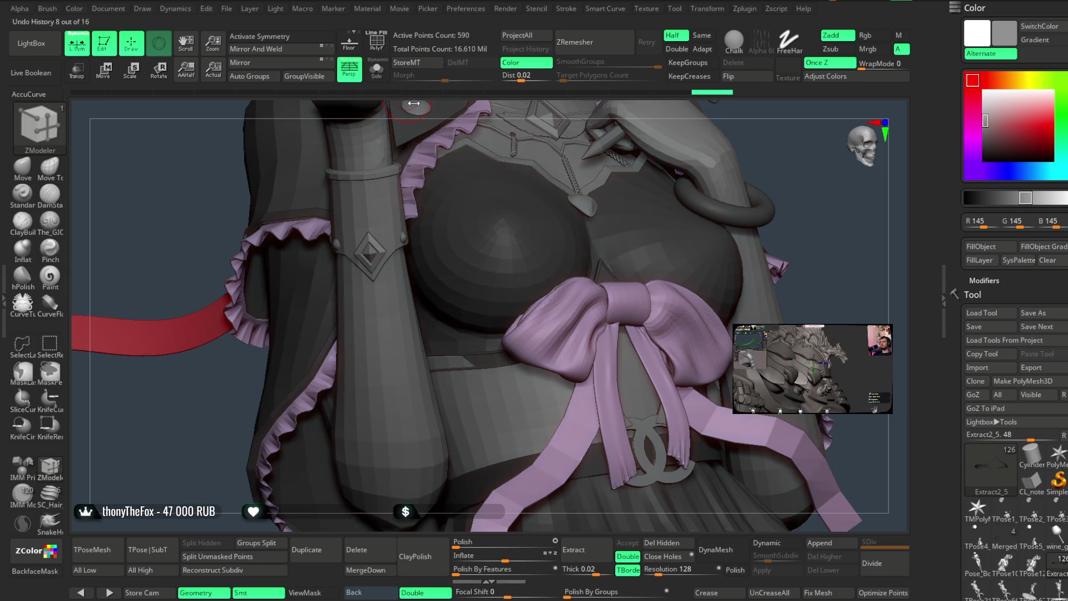
pyautogui.moveTo(822, 234); pyautogui.dragTo(502, 271)
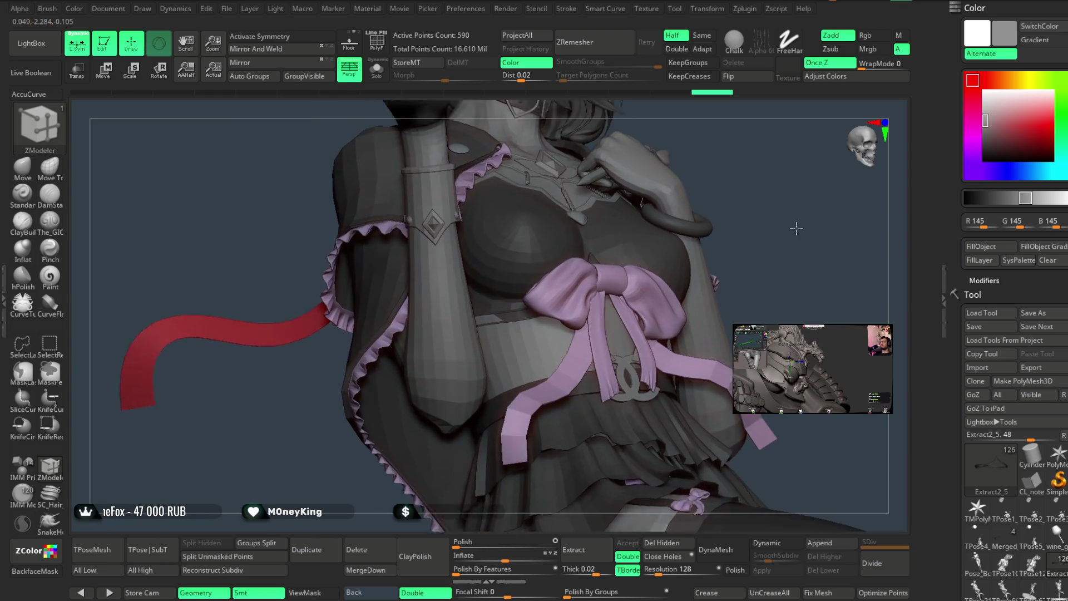
# Orbit around the bow and chest, stepping back and forward through undo, then zoom out to the whole figure.
pyautogui.press('b')
pyautogui.press('m')
pyautogui.press('v')
pyautogui.press('space')
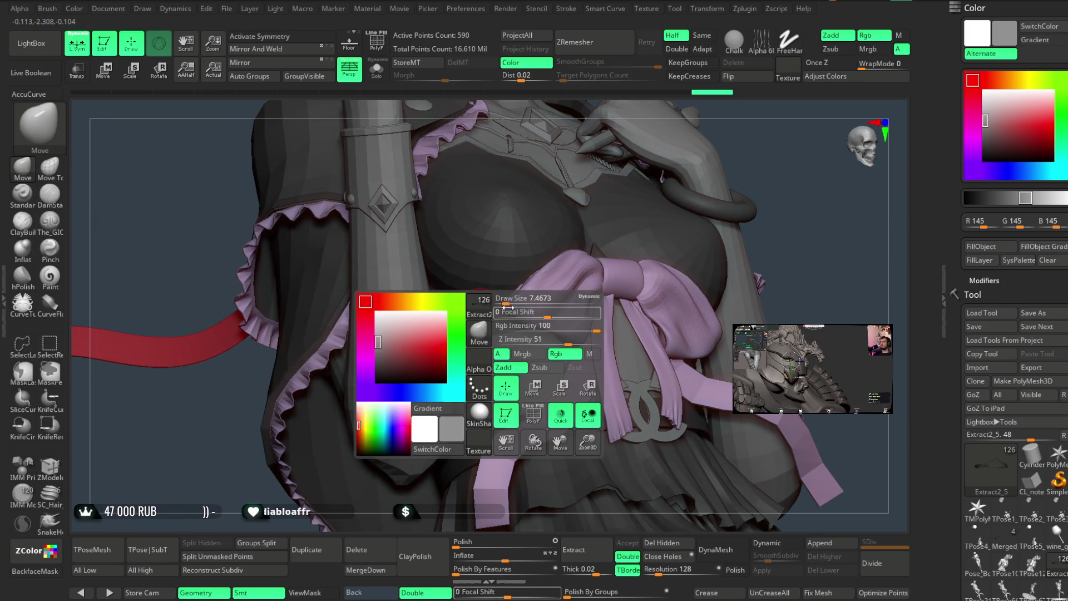
pyautogui.keyDown('alt'); pyautogui.moveTo(510, 298); pyautogui.dragTo(592, 264); pyautogui.keyUp('alt')
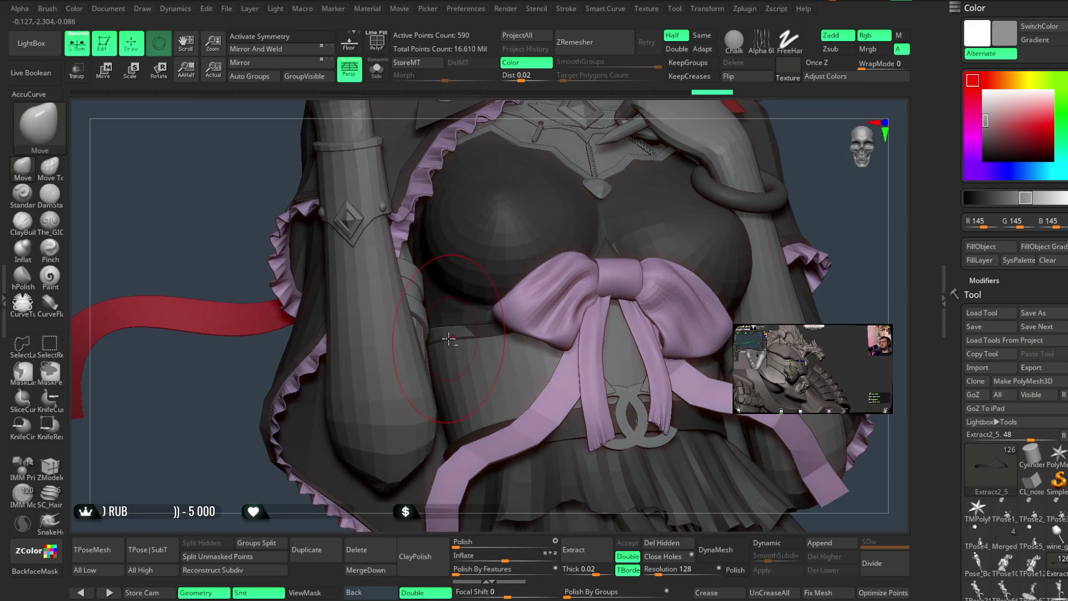
pyautogui.moveTo(469, 321)
pyautogui.mouseDown(button='right')
pyautogui.moveTo(851, 239)
pyautogui.moveTo(723, 302)
pyautogui.mouseUp(button='right')
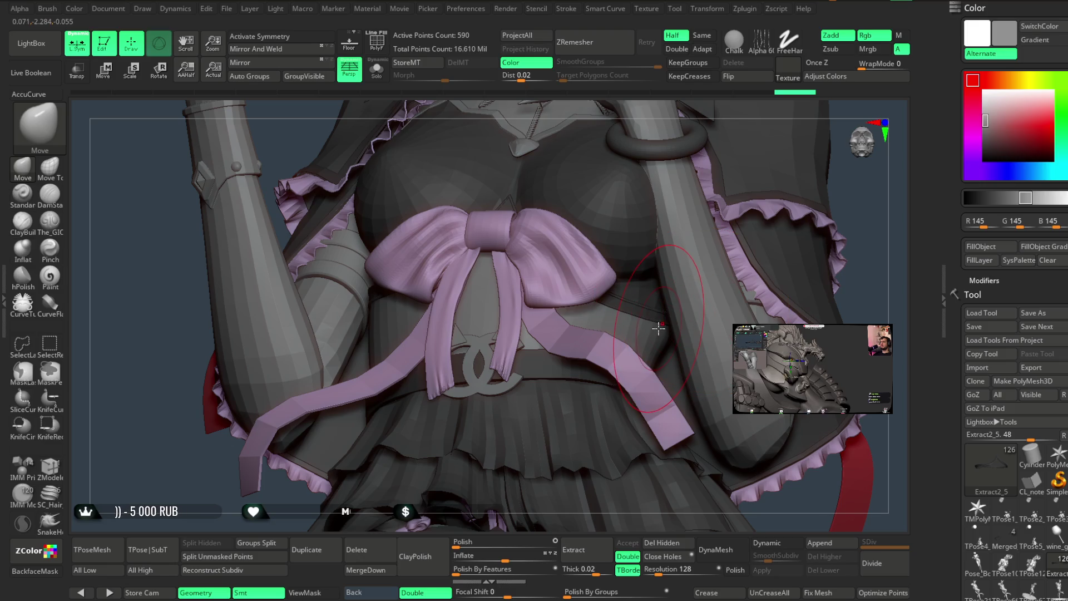
pyautogui.moveTo(659, 328)
pyautogui.mouseDown(button='right')
pyautogui.moveTo(892, 227)
pyautogui.moveTo(828, 150)
pyautogui.mouseUp(button='right')
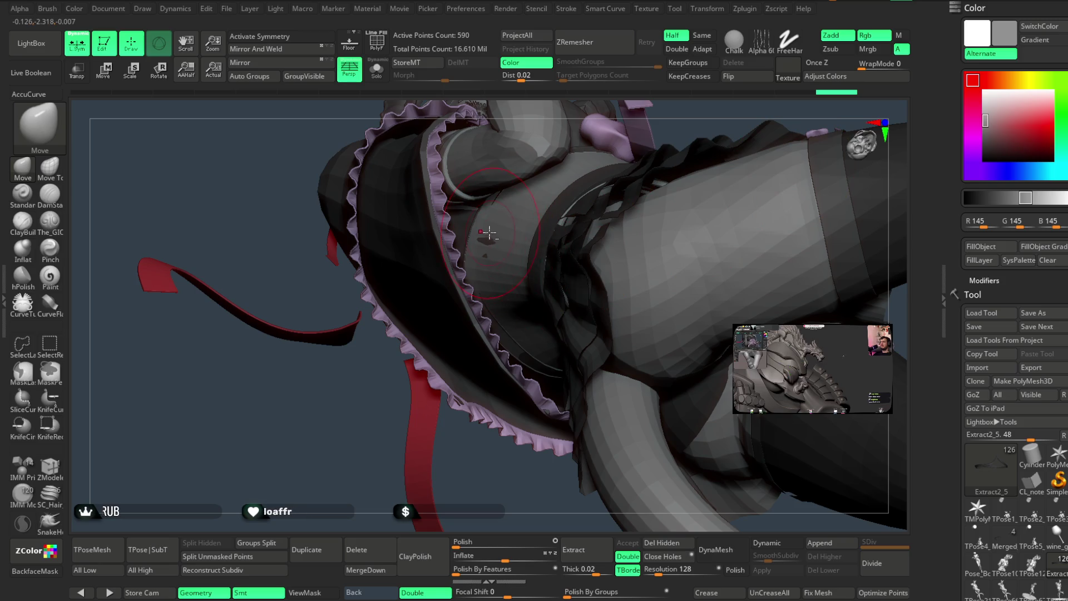
pyautogui.hotkey('ctrl', 'z')
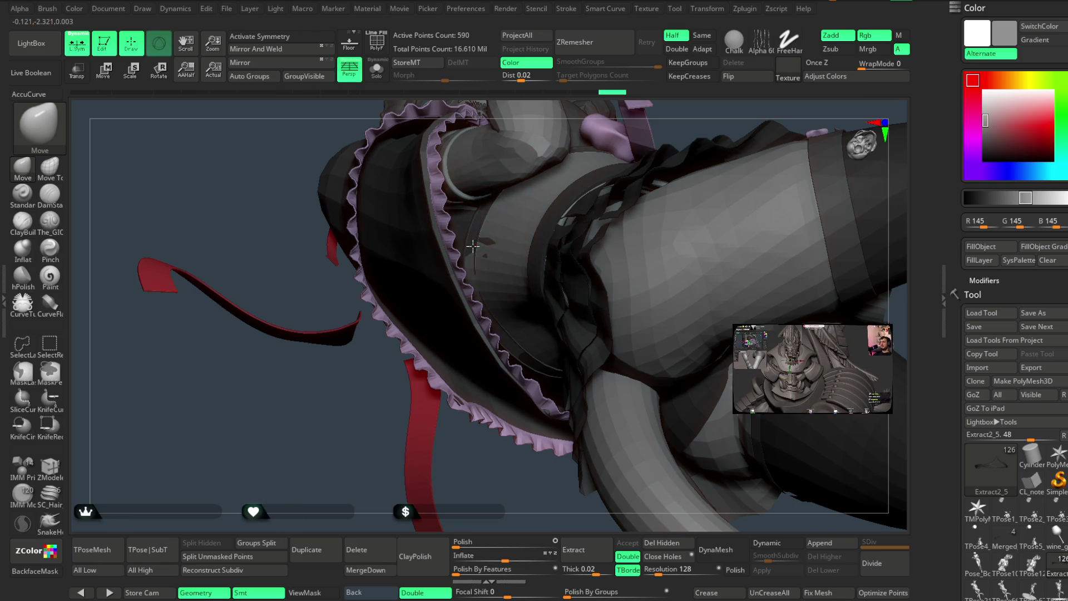
pyautogui.hotkey('ctrl', 'shift', 'z')
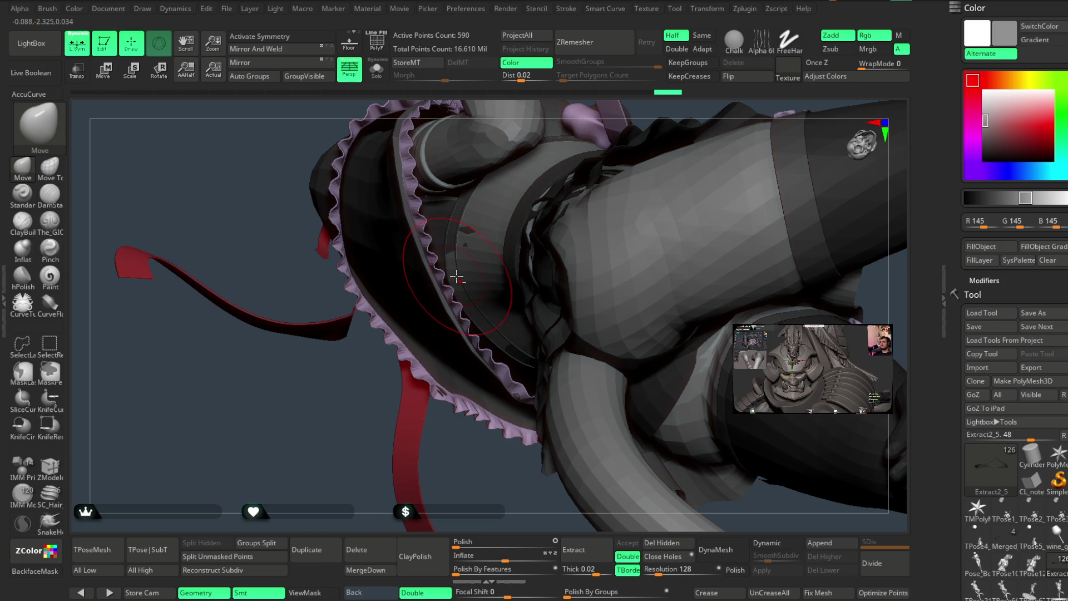
pyautogui.moveTo(704, 109); pyautogui.dragTo(482, 310)
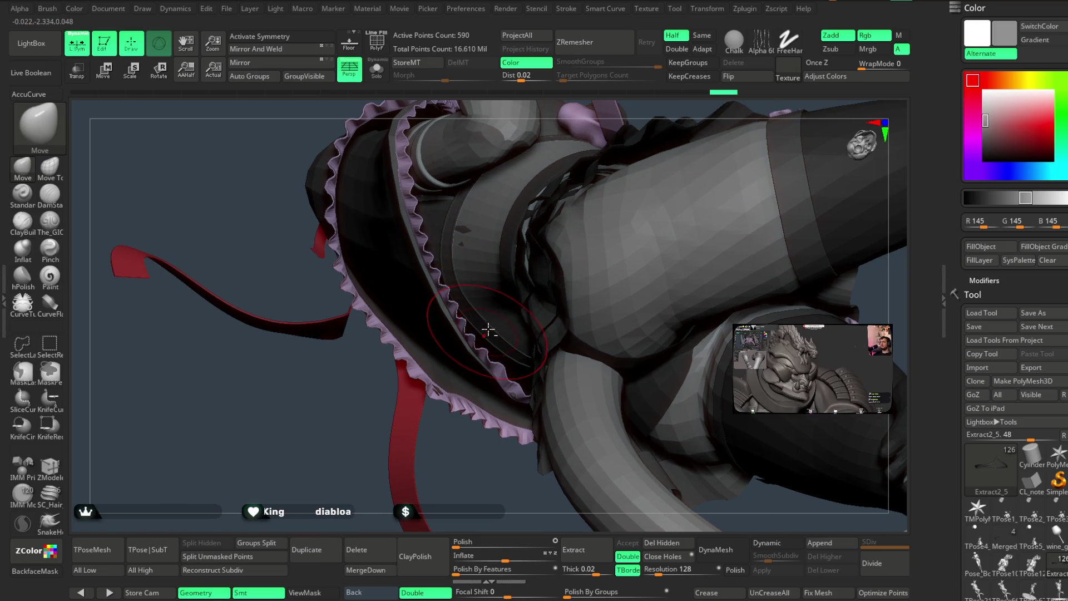
pyautogui.hotkey('ctrl', 'shift', 'z')
pyautogui.moveTo(625, 285)
pyautogui.mouseDown()
pyautogui.moveTo(638, 184)
pyautogui.moveTo(638, 226)
pyautogui.moveTo(650, 178)
pyautogui.moveTo(624, 167)
pyautogui.moveTo(632, 241)
pyautogui.moveTo(617, 198)
pyautogui.moveTo(627, 205)
pyautogui.moveTo(682, 161)
pyautogui.moveTo(572, 241)
pyautogui.mouseUp()
# Select the skirt in the viewport so 36_01 (subtool 18) becomes active.
pyautogui.press('space')
pyautogui.keyDown('alt'); pyautogui.click(603, 186); pyautogui.keyUp('alt')
pyautogui.press('space')
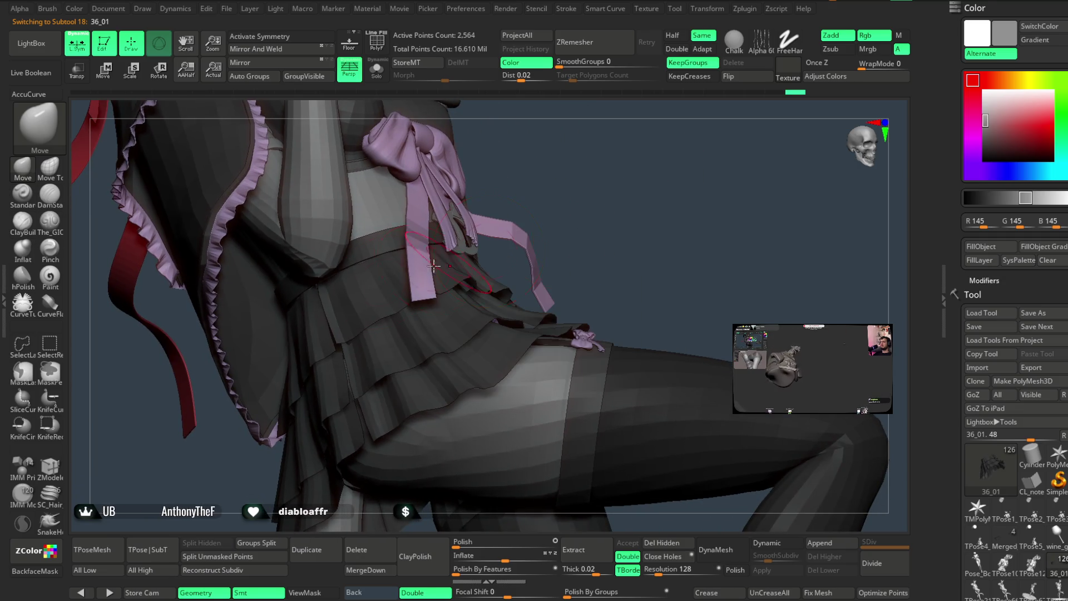
# Switch to the Move Topological brush with the BMT shortcut.
pyautogui.press('b')
pyautogui.press('m')
pyautogui.press('t')
pyautogui.moveTo(527, 200)
pyautogui.mouseDown()
pyautogui.moveTo(603, 199)
pyautogui.moveTo(618, 219)
pyautogui.mouseUp()
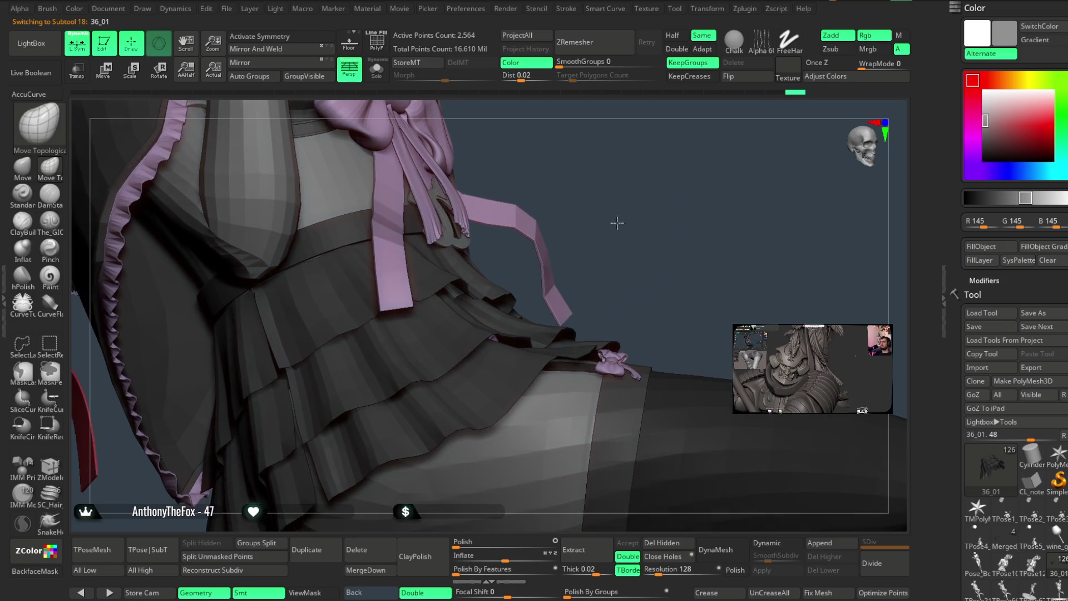
pyautogui.press('space')
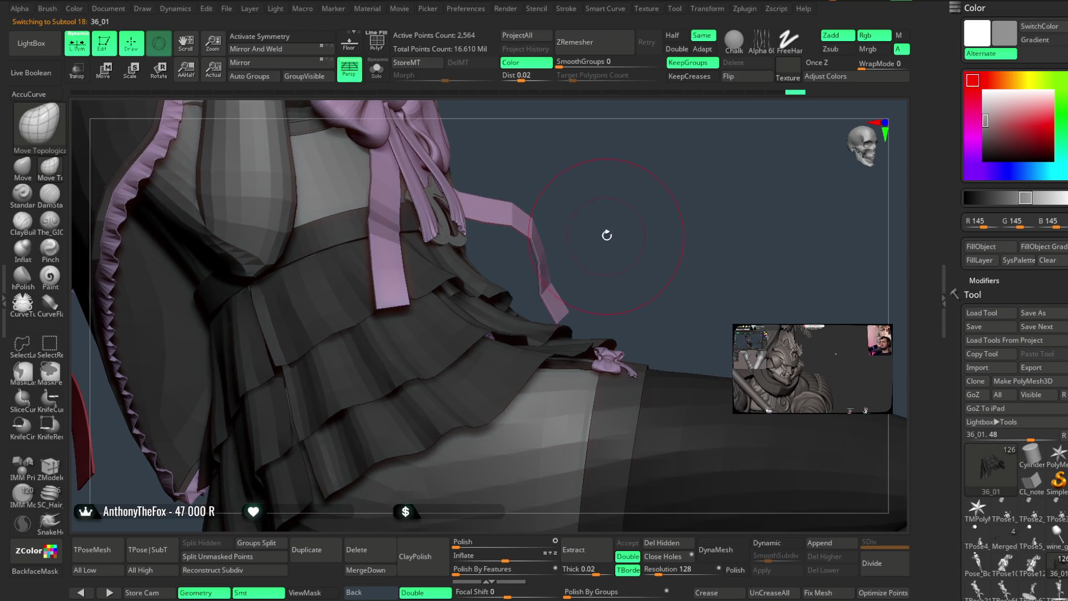
# Orbit around the skirt layers and waist belt, then turn to the front and zoom in on the chest.
pyautogui.moveTo(583, 246); pyautogui.dragTo(508, 305)
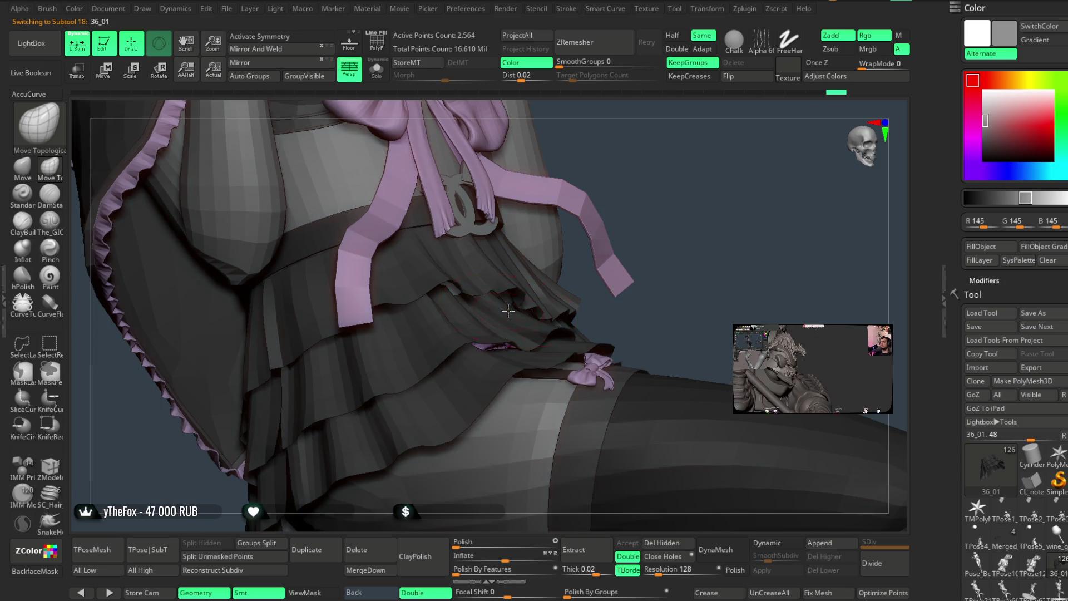
pyautogui.moveTo(579, 245); pyautogui.dragTo(517, 329)
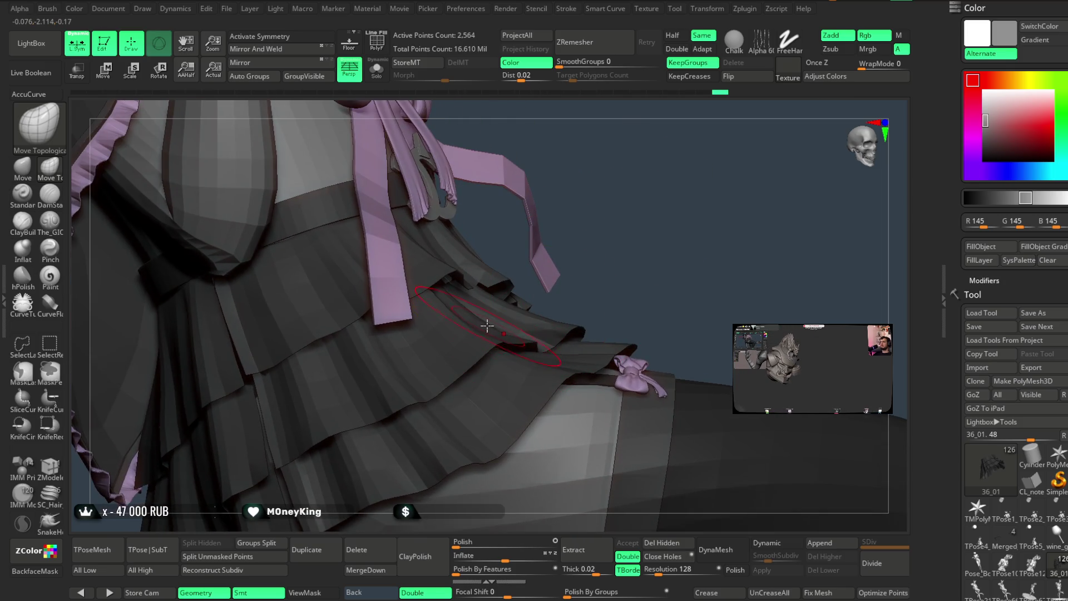
pyautogui.moveTo(600, 233)
pyautogui.mouseDown()
pyautogui.moveTo(646, 234)
pyautogui.moveTo(656, 215)
pyautogui.moveTo(646, 189)
pyautogui.moveTo(602, 220)
pyautogui.moveTo(643, 209)
pyautogui.moveTo(629, 205)
pyautogui.moveTo(623, 249)
pyautogui.moveTo(633, 197)
pyautogui.moveTo(559, 323)
pyautogui.mouseUp()
pyautogui.moveTo(520, 282)
pyautogui.mouseDown()
pyautogui.moveTo(603, 270)
pyautogui.moveTo(539, 337)
pyautogui.moveTo(515, 282)
pyautogui.moveTo(482, 288)
pyautogui.mouseUp()
pyautogui.moveTo(587, 277)
pyautogui.mouseDown()
pyautogui.moveTo(569, 232)
pyautogui.moveTo(503, 272)
pyautogui.mouseUp()
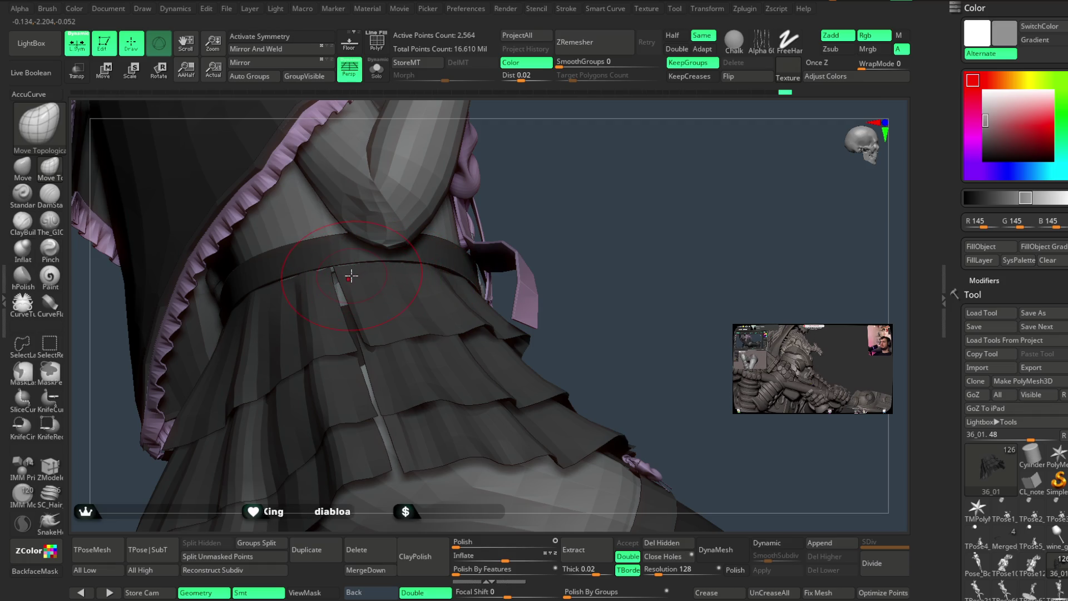
pyautogui.moveTo(387, 270)
pyautogui.mouseDown()
pyautogui.moveTo(555, 219)
pyautogui.moveTo(409, 286)
pyautogui.mouseUp()
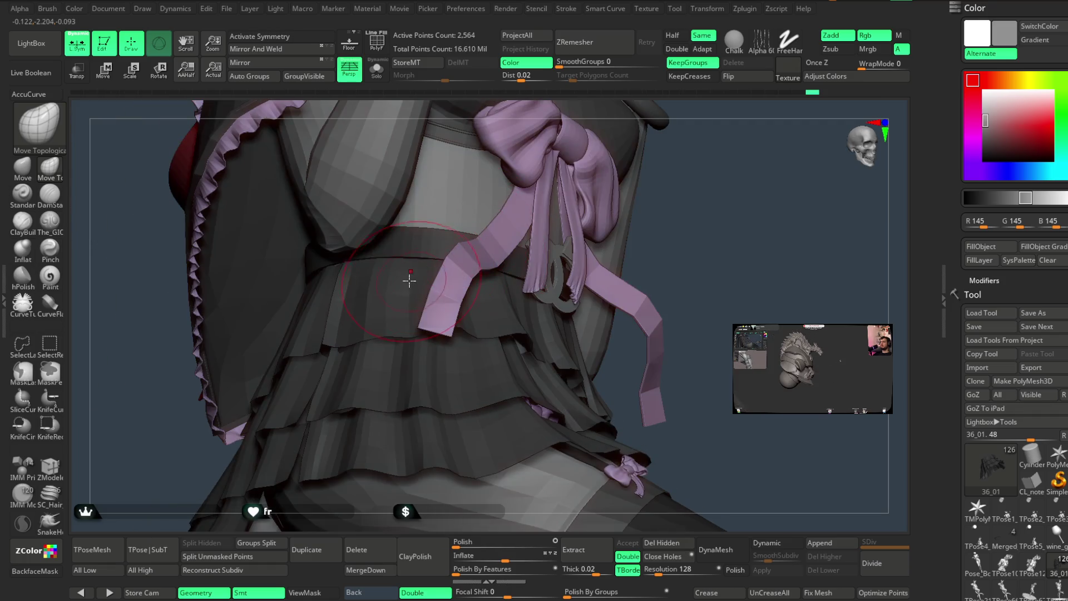
pyautogui.moveTo(446, 246)
pyautogui.mouseDown()
pyautogui.moveTo(667, 201)
pyautogui.moveTo(649, 231)
pyautogui.moveTo(617, 227)
pyautogui.moveTo(639, 280)
pyautogui.moveTo(639, 231)
pyautogui.moveTo(654, 216)
pyautogui.moveTo(615, 231)
pyautogui.moveTo(632, 233)
pyautogui.moveTo(623, 267)
pyautogui.moveTo(623, 243)
pyautogui.moveTo(632, 233)
pyautogui.moveTo(636, 246)
pyautogui.mouseUp()
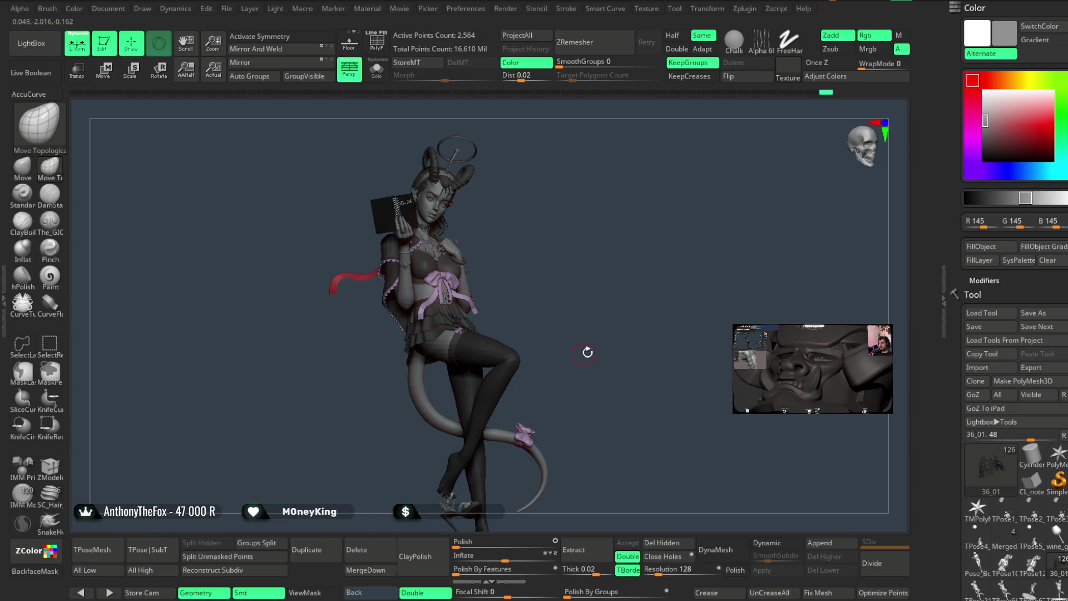
pyautogui.moveTo(621, 341)
pyautogui.mouseDown()
pyautogui.moveTo(591, 341)
pyautogui.moveTo(636, 341)
pyautogui.moveTo(568, 344)
pyautogui.moveTo(615, 341)
pyautogui.mouseUp()
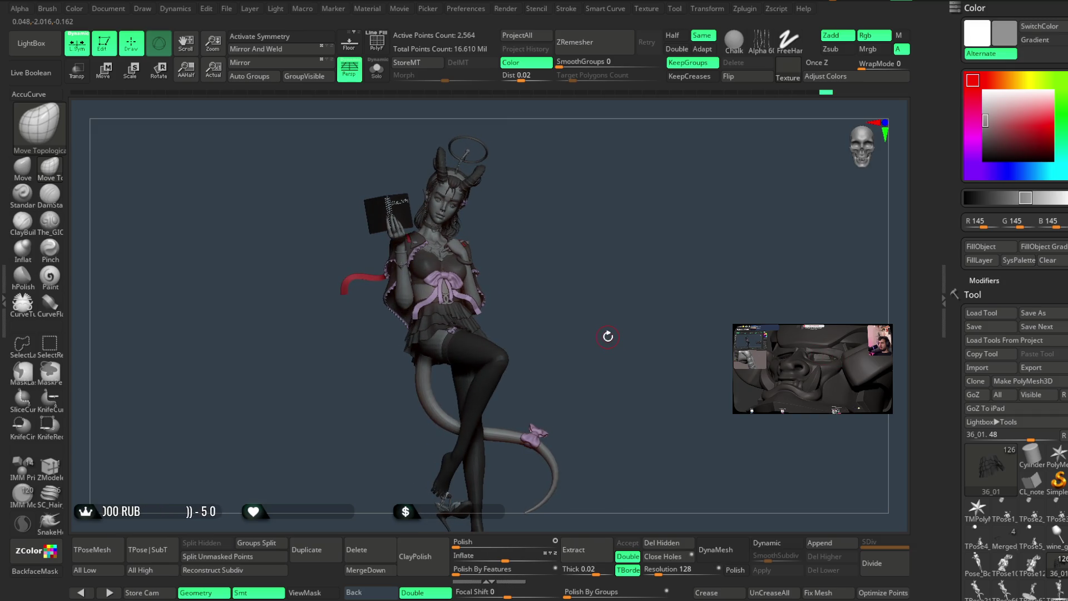
pyautogui.moveTo(568, 226)
pyautogui.keyDown('alt'); pyautogui.mouseDown()
pyautogui.moveTo(565, 364)
pyautogui.moveTo(608, 286)
pyautogui.moveTo(609, 257)
pyautogui.moveTo(610, 272)
pyautogui.moveTo(677, 186)
pyautogui.moveTo(625, 270)
pyautogui.moveTo(624, 228)
pyautogui.moveTo(610, 219)
pyautogui.moveTo(648, 223)
pyautogui.moveTo(532, 269)
pyautogui.mouseUp(); pyautogui.keyUp('alt')
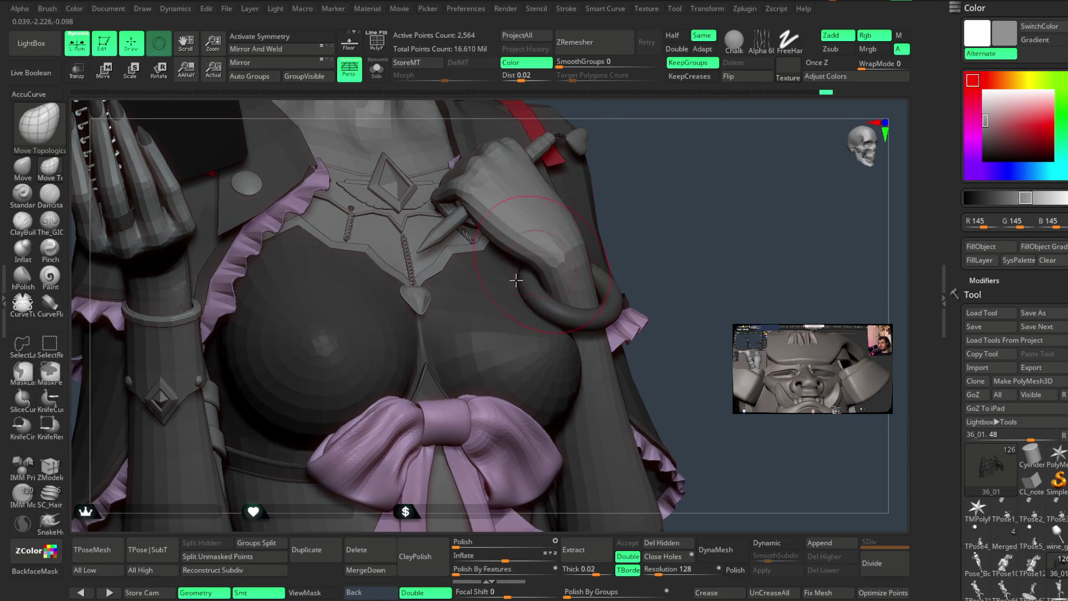
# Fill the chest pendant subtool with a light, slightly warm grey tone.
pyautogui.keyDown('alt'); pyautogui.click(417, 302); pyautogui.keyUp('alt')
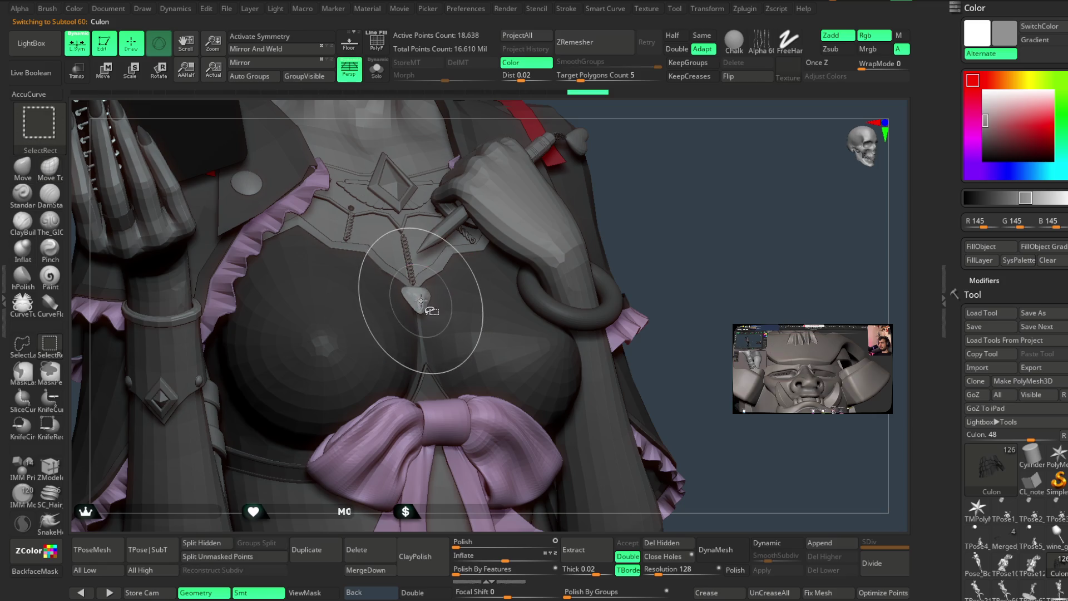
pyautogui.click(985, 146)
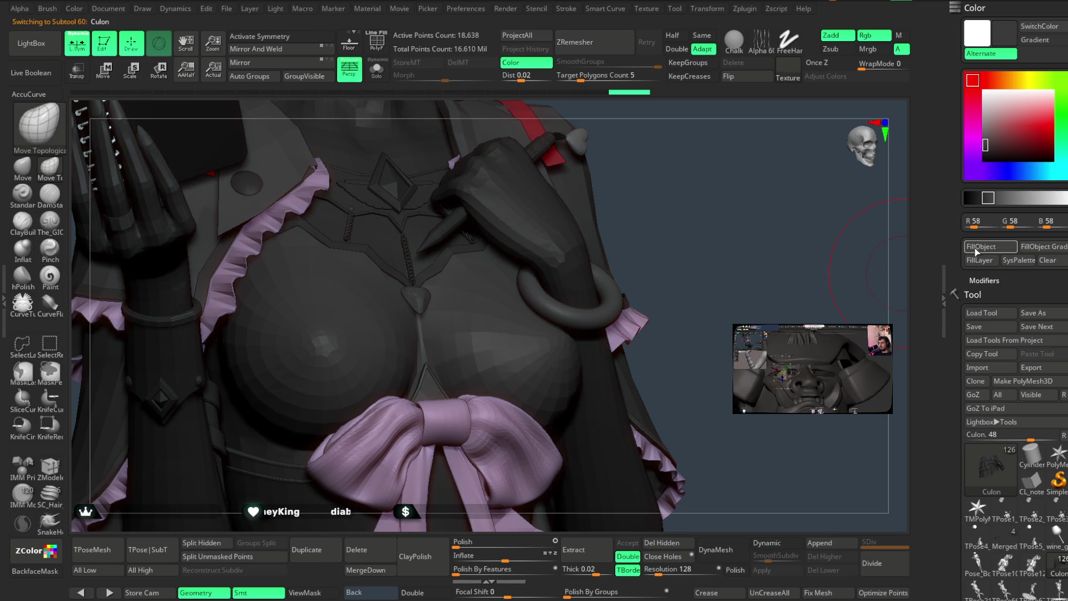
pyautogui.moveTo(993, 158); pyautogui.dragTo(985, 119)
pyautogui.moveTo(868, 183)
pyautogui.keyDown('alt'); pyautogui.mouseDown()
pyautogui.moveTo(768, 231)
pyautogui.moveTo(683, 185)
pyautogui.moveTo(677, 303)
pyautogui.mouseUp(); pyautogui.keyUp('alt')
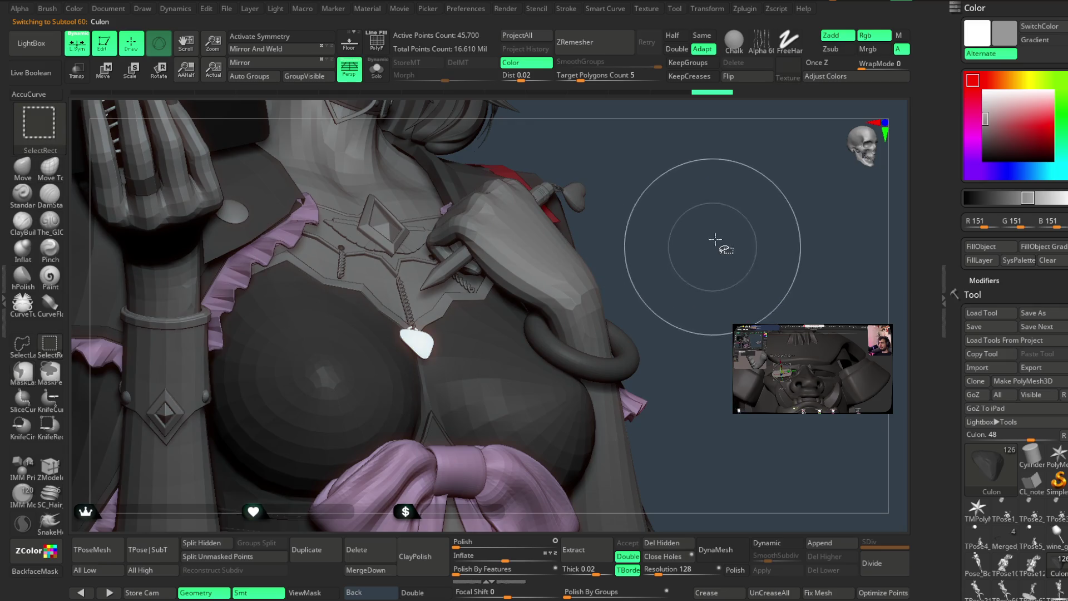
pyautogui.moveTo(977, 122); pyautogui.dragTo(985, 115)
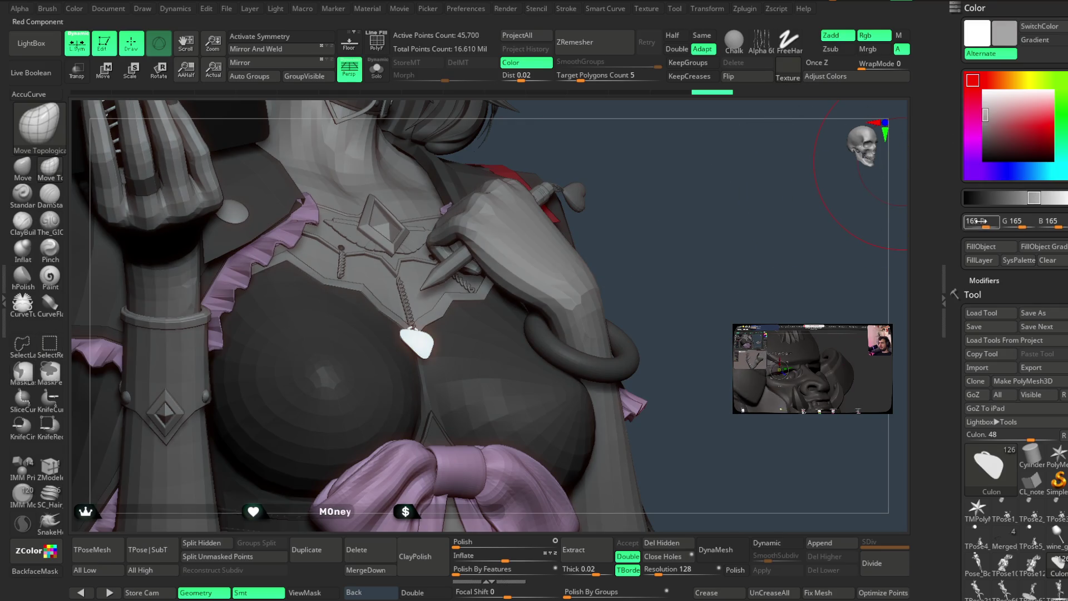
pyautogui.moveTo(713, 326)
pyautogui.keyDown('alt'); pyautogui.mouseDown()
pyautogui.moveTo(694, 249)
pyautogui.moveTo(679, 291)
pyautogui.moveTo(682, 265)
pyautogui.moveTo(686, 275)
pyautogui.moveTo(663, 291)
pyautogui.moveTo(670, 303)
pyautogui.moveTo(681, 297)
pyautogui.moveTo(679, 312)
pyautogui.moveTo(666, 305)
pyautogui.moveTo(677, 303)
pyautogui.moveTo(667, 277)
pyautogui.moveTo(658, 284)
pyautogui.moveTo(710, 298)
pyautogui.moveTo(656, 291)
pyautogui.moveTo(671, 274)
pyautogui.moveTo(672, 283)
pyautogui.moveTo(679, 271)
pyautogui.moveTo(706, 269)
pyautogui.moveTo(659, 278)
pyautogui.moveTo(663, 255)
pyautogui.moveTo(677, 289)
pyautogui.moveTo(686, 274)
pyautogui.moveTo(675, 274)
pyautogui.moveTo(684, 279)
pyautogui.moveTo(675, 298)
pyautogui.moveTo(626, 303)
pyautogui.moveTo(665, 310)
pyautogui.moveTo(668, 282)
pyautogui.mouseUp(); pyautogui.keyUp('alt')
# Make tail subtool Pose_Book1_2 active, viewed from behind, with the standard Move brush.
pyautogui.keyDown('alt'); pyautogui.click(477, 381); pyautogui.keyUp('alt')
pyautogui.moveTo(477, 381)
pyautogui.mouseDown()
pyautogui.moveTo(556, 386)
pyautogui.moveTo(615, 312)
pyautogui.moveTo(645, 306)
pyautogui.mouseUp()
pyautogui.press('space')
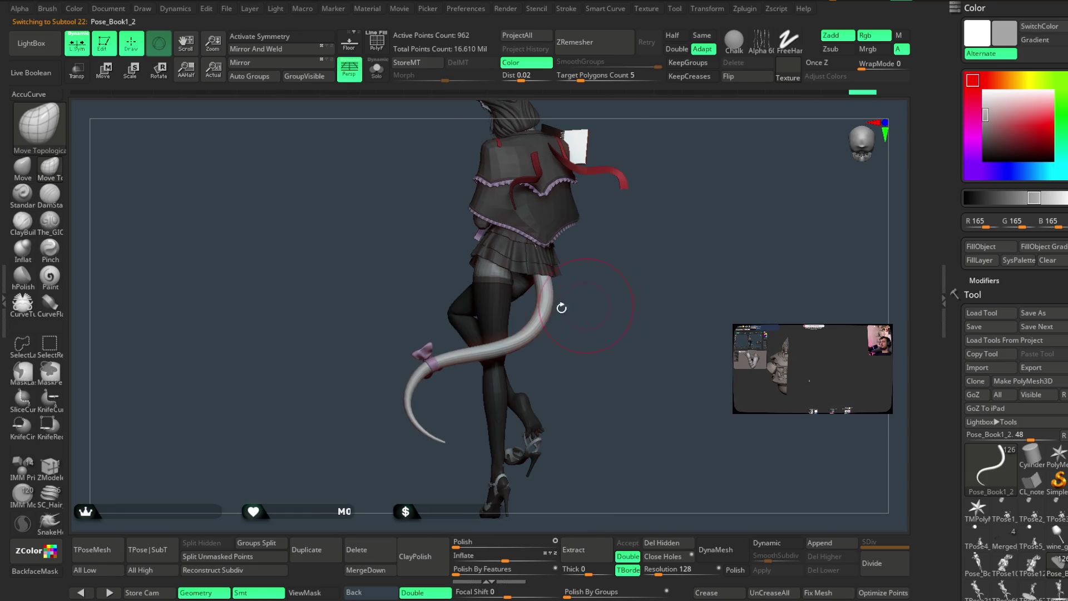
pyautogui.click(22, 166)
pyautogui.press('space')
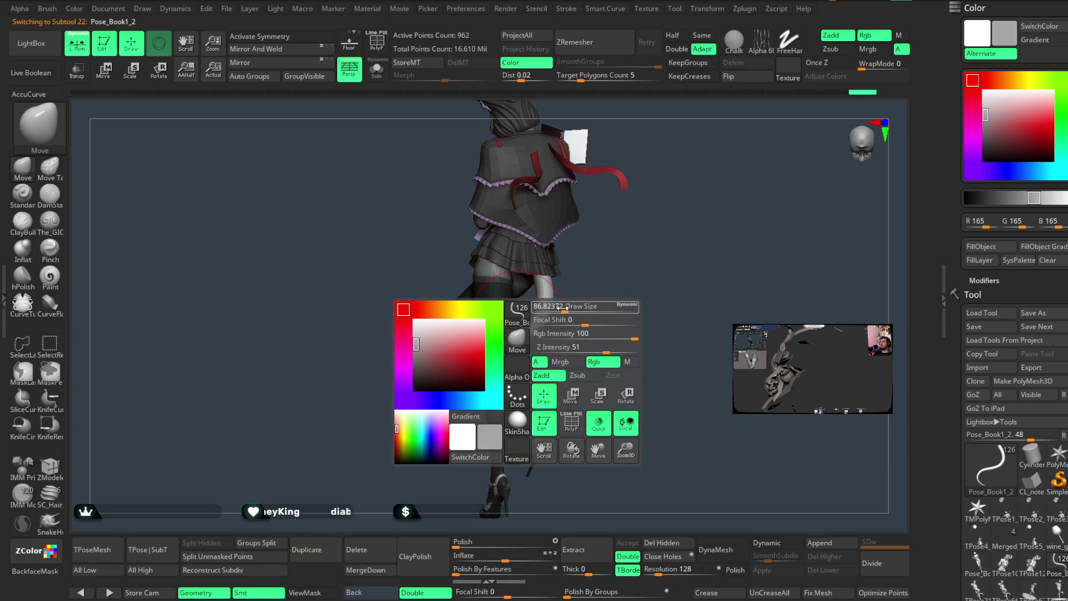
pyautogui.moveTo(534, 333)
pyautogui.mouseDown()
pyautogui.moveTo(672, 252)
pyautogui.moveTo(623, 285)
pyautogui.moveTo(634, 250)
pyautogui.moveTo(622, 277)
pyautogui.moveTo(629, 250)
pyautogui.moveTo(628, 261)
pyautogui.mouseUp()
pyautogui.moveTo(648, 310); pyautogui.dragTo(584, 333)
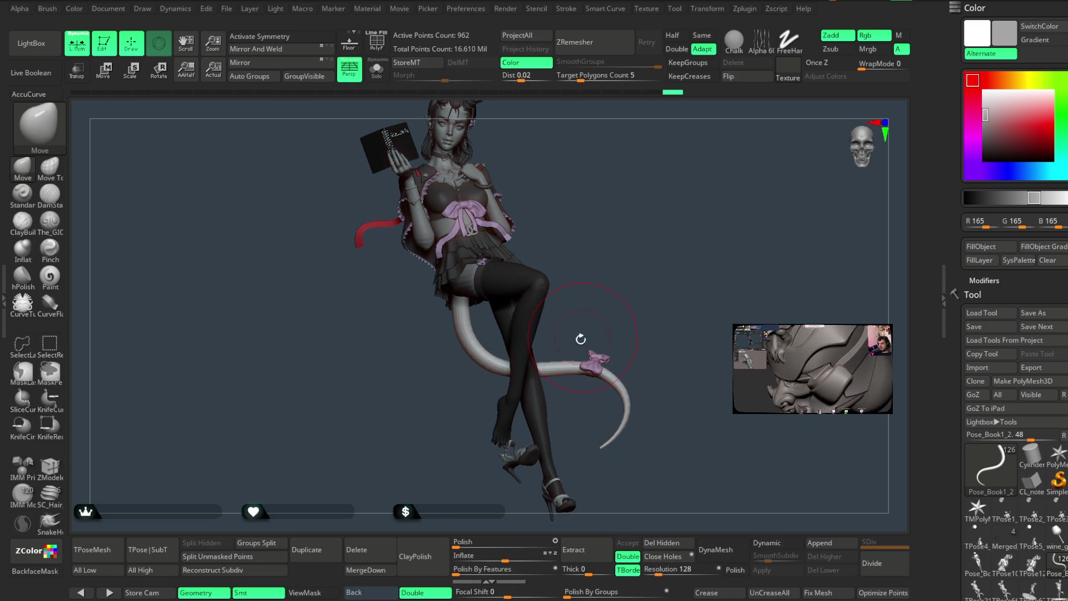
pyautogui.scroll(1, 622, 282)
pyautogui.scroll(3, 613, 318)
pyautogui.scroll(-3, 613, 318)
pyautogui.scroll(-2, 610, 296)
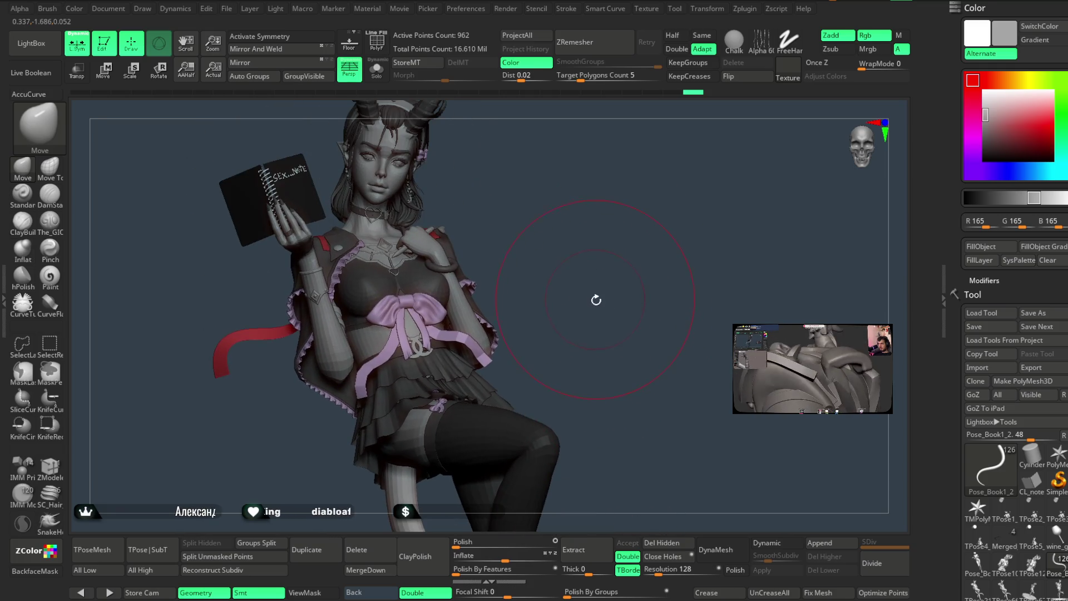
pyautogui.press('space')
pyautogui.moveTo(605, 298); pyautogui.dragTo(643, 357)
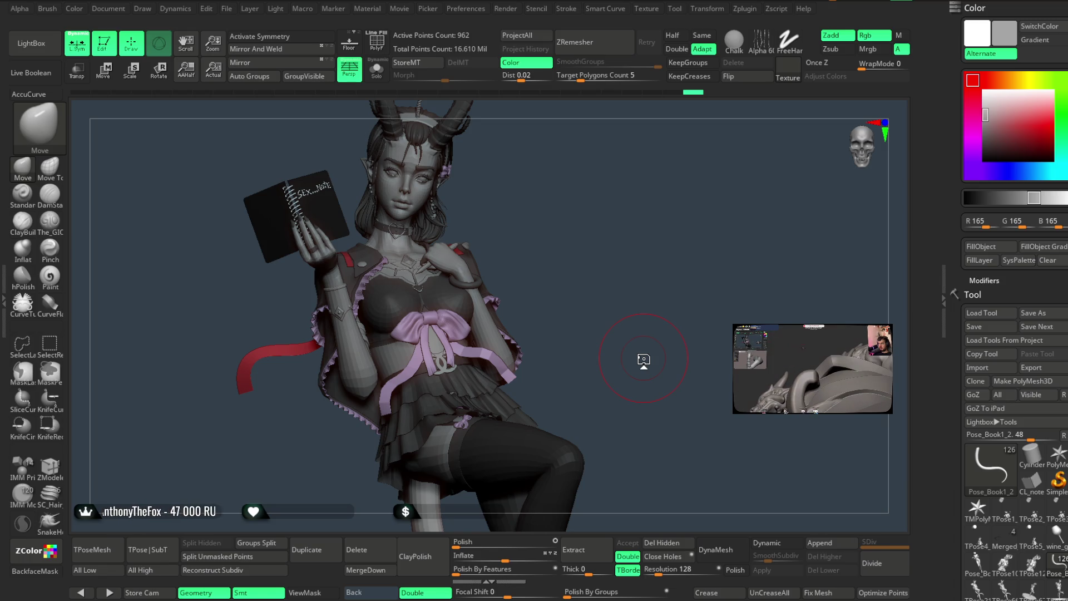
pyautogui.moveTo(560, 250)
pyautogui.mouseDown()
pyautogui.moveTo(576, 280)
pyautogui.moveTo(563, 234)
pyautogui.moveTo(563, 251)
pyautogui.moveTo(580, 255)
pyautogui.mouseUp()
pyautogui.keyDown('alt'); pyautogui.click(509, 349); pyautogui.keyUp('alt')
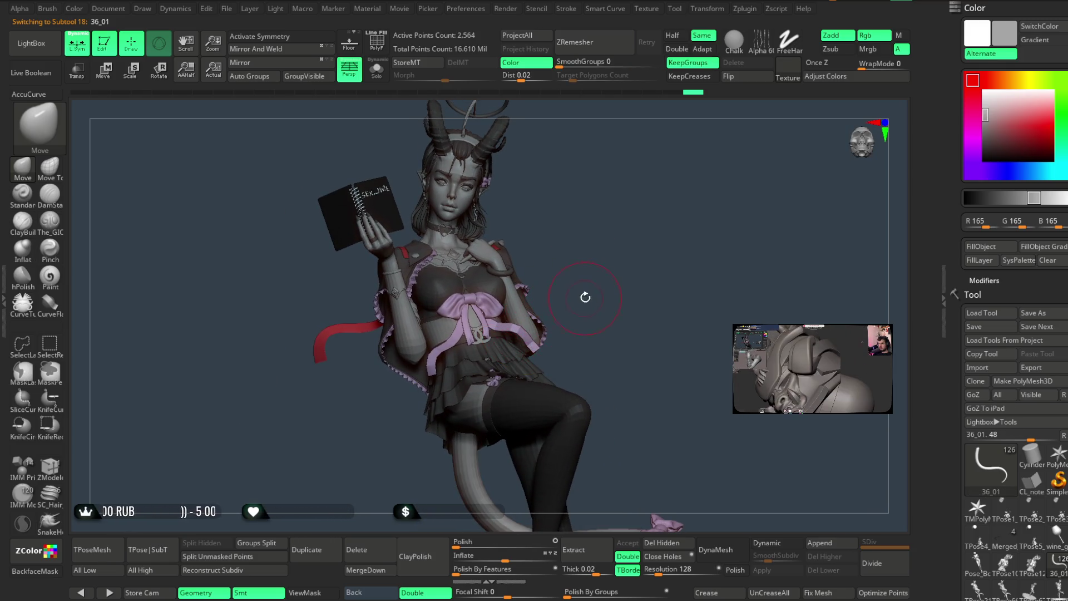
# Select skirt subtool 36_05 and show it alone with Solo.
pyautogui.keyDown('ctrl'); pyautogui.moveTo(584, 298); pyautogui.dragTo(637, 248, button='right'); pyautogui.keyUp('ctrl')
pyautogui.press('space')
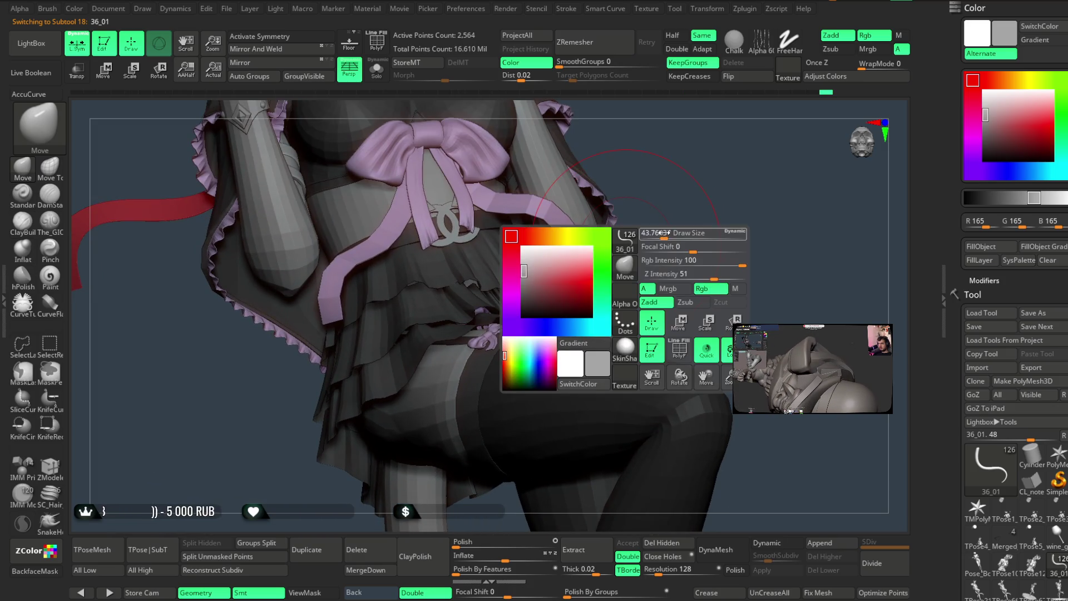
pyautogui.moveTo(637, 249); pyautogui.dragTo(659, 218)
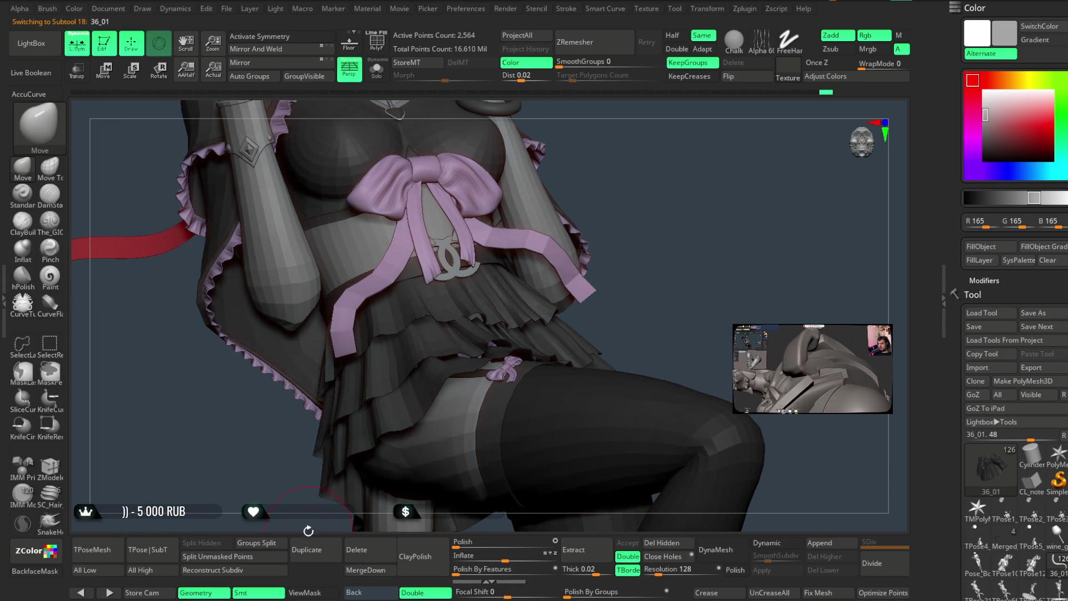
pyautogui.keyDown('alt'); pyautogui.click(445, 311); pyautogui.keyUp('alt')
pyautogui.click(377, 69)
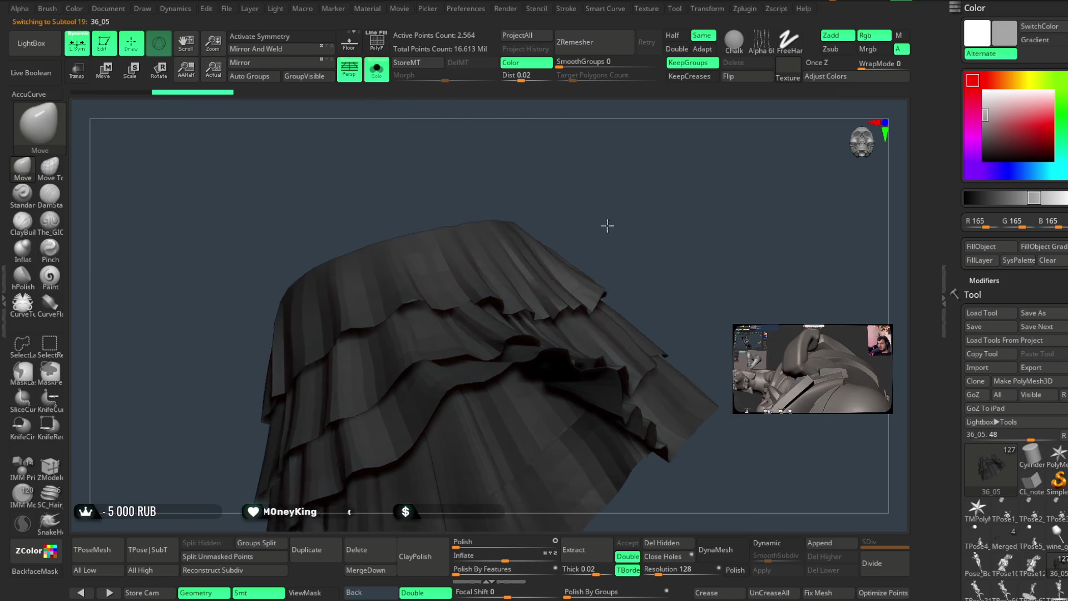
# Inspect the isolated skirt's folds from several angles, then delete subtool 36_05.
pyautogui.keyDown('ctrl'); pyautogui.moveTo(590, 233); pyautogui.dragTo(610, 208, button='right'); pyautogui.keyUp('ctrl')
pyautogui.press('space')
pyautogui.moveTo(625, 191)
pyautogui.mouseDown()
pyautogui.moveTo(613, 188)
pyautogui.moveTo(647, 142)
pyautogui.mouseUp()
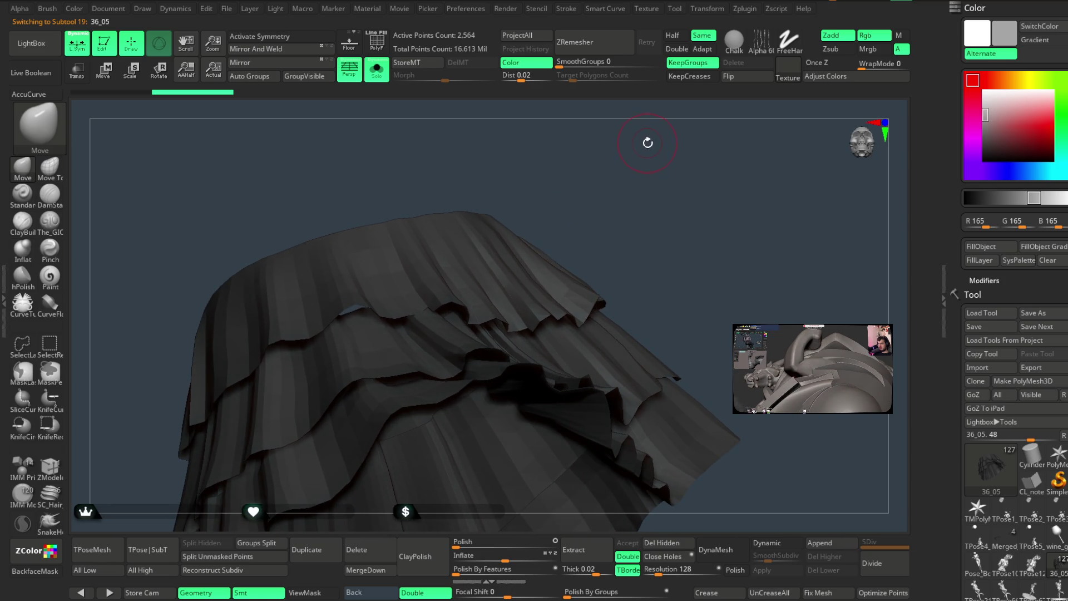
pyautogui.moveTo(645, 162); pyautogui.dragTo(651, 171)
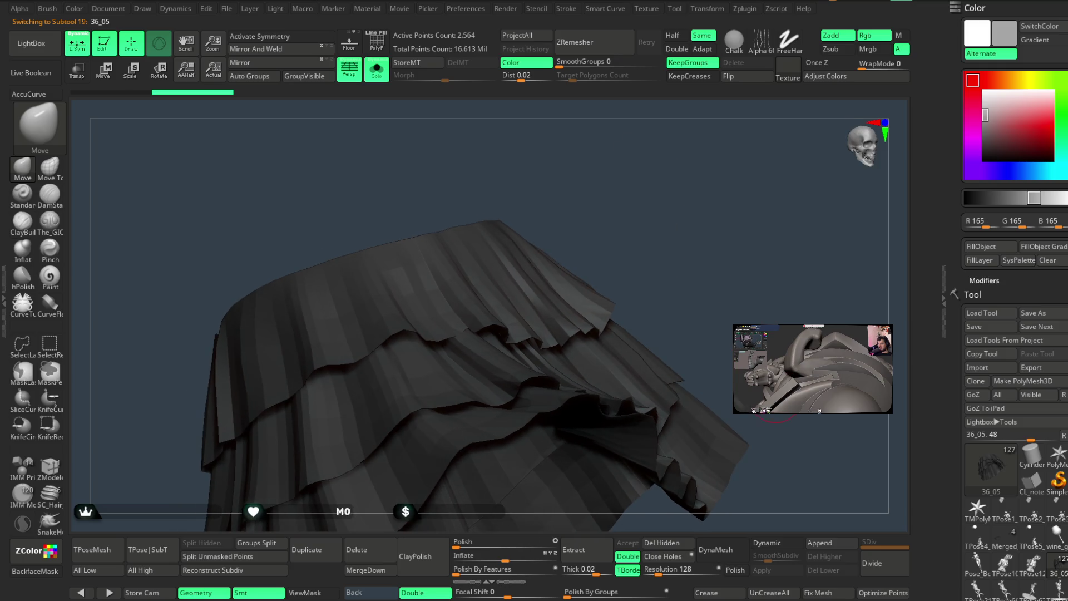
pyautogui.click(371, 547)
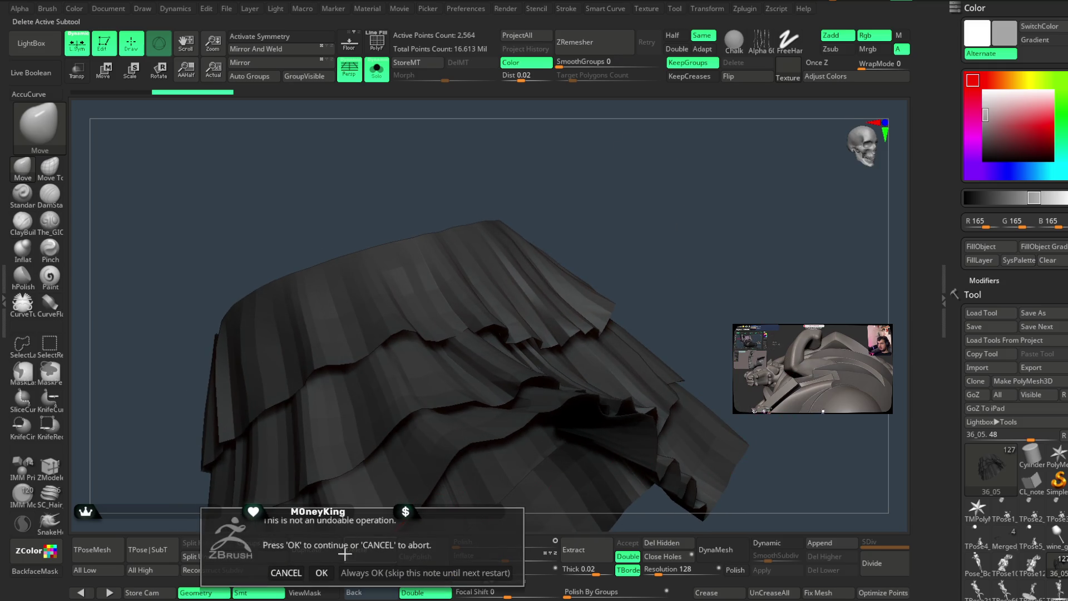
pyautogui.click(321, 572)
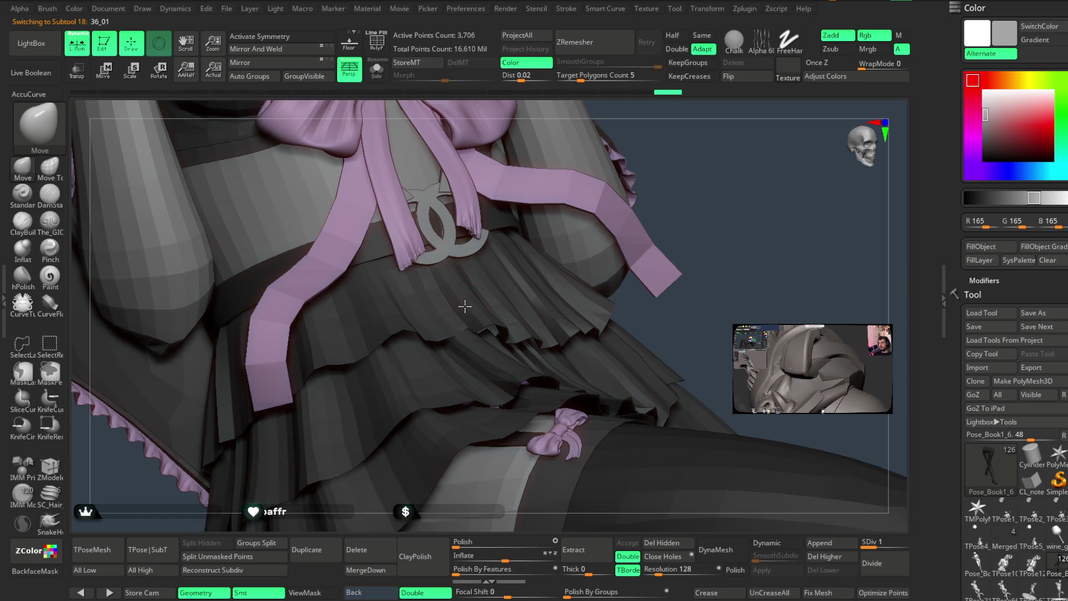
# Switch to the Move Topological brush and reduce its draw size.
pyautogui.press('space')
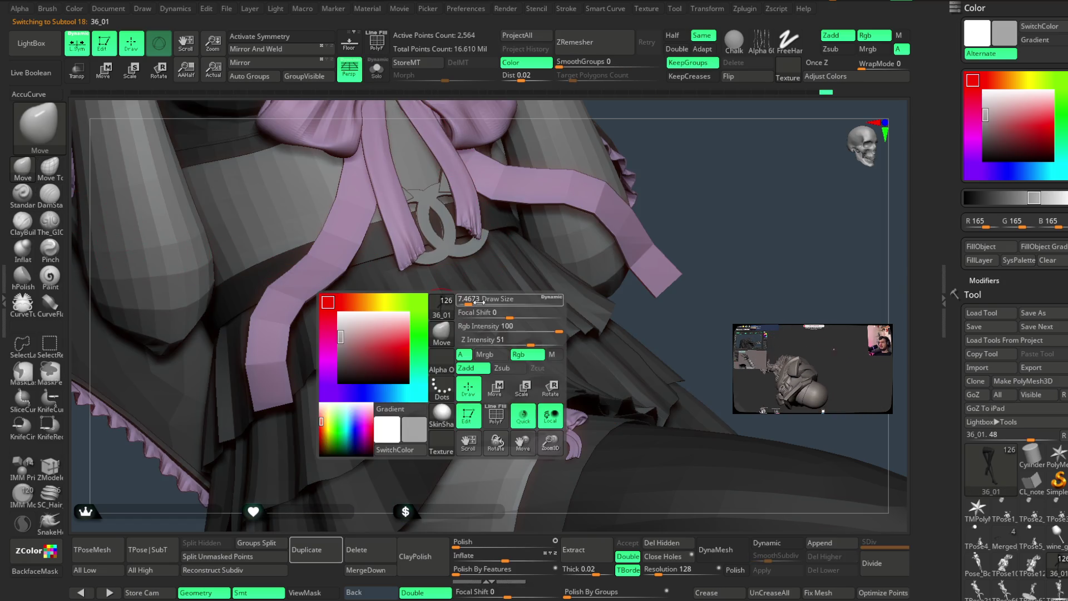
pyautogui.moveTo(474, 298); pyautogui.dragTo(480, 349)
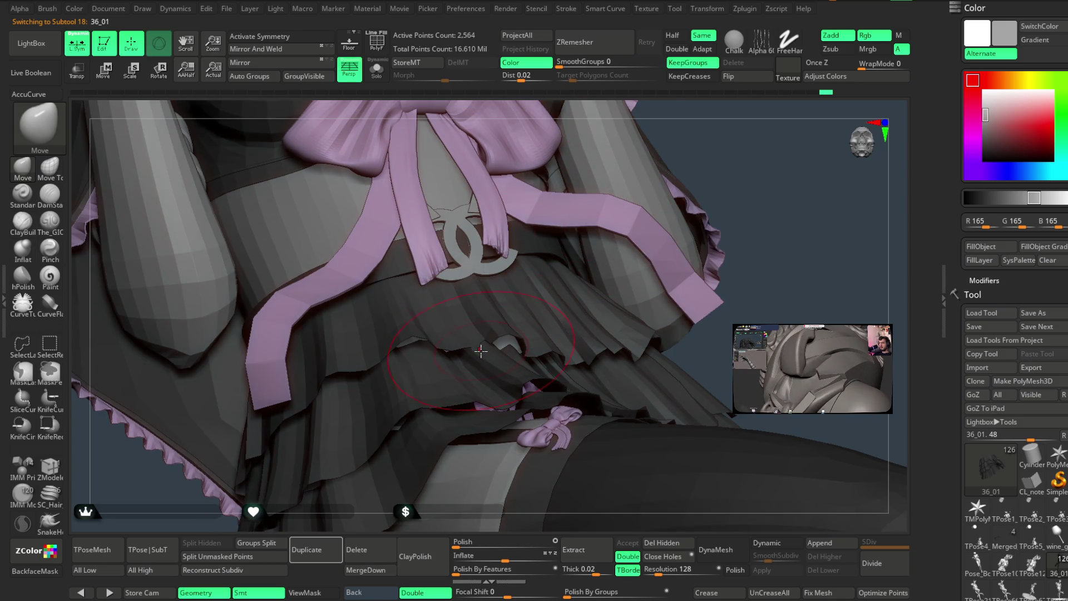
pyautogui.click(61, 168)
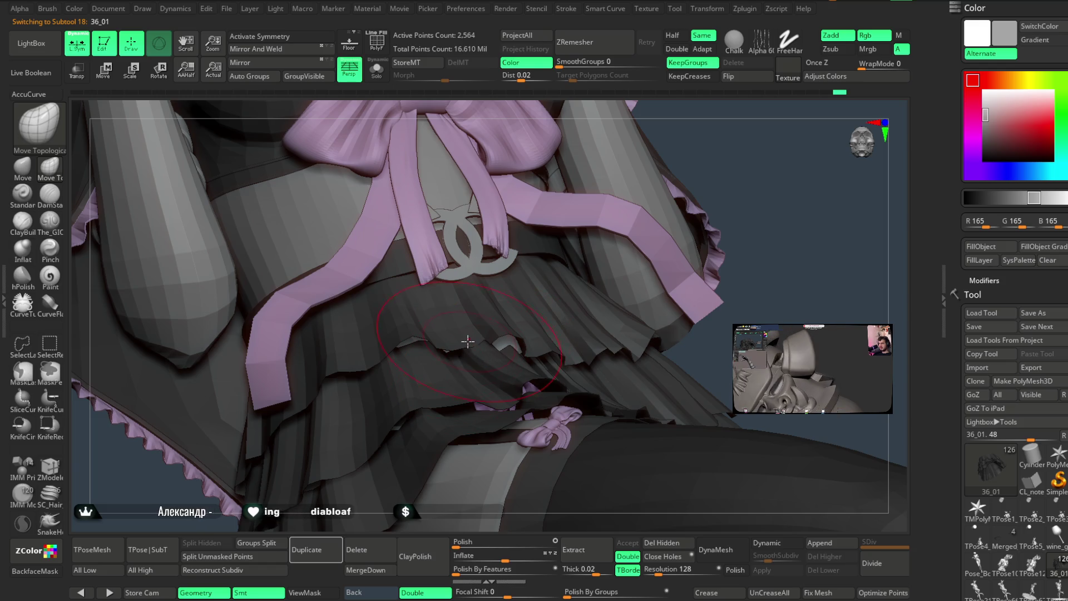
pyautogui.moveTo(746, 167); pyautogui.dragTo(511, 315)
pyautogui.press('space')
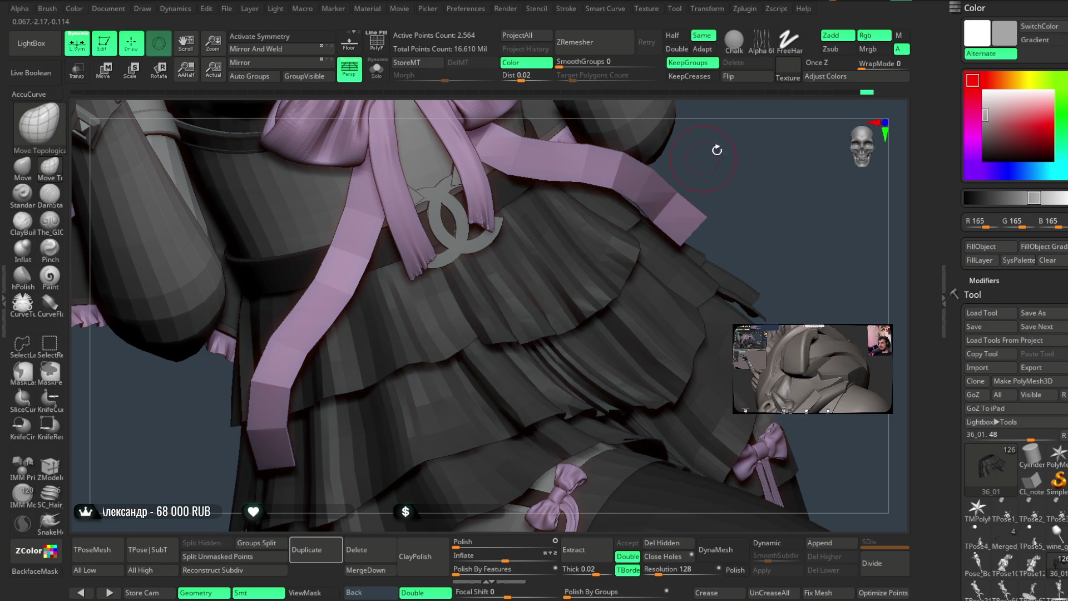
pyautogui.moveTo(705, 158); pyautogui.dragTo(463, 346)
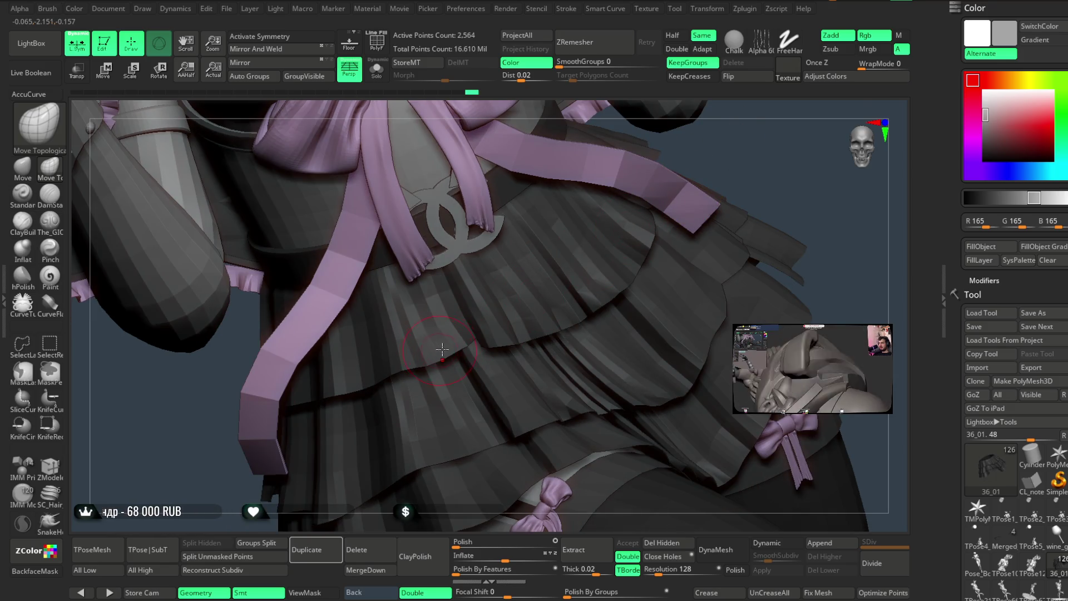
# Inspect the skirt tiers, bow, belt and thighs from several angles.
pyautogui.moveTo(692, 174)
pyautogui.mouseDown()
pyautogui.moveTo(722, 147)
pyautogui.moveTo(717, 136)
pyautogui.mouseUp()
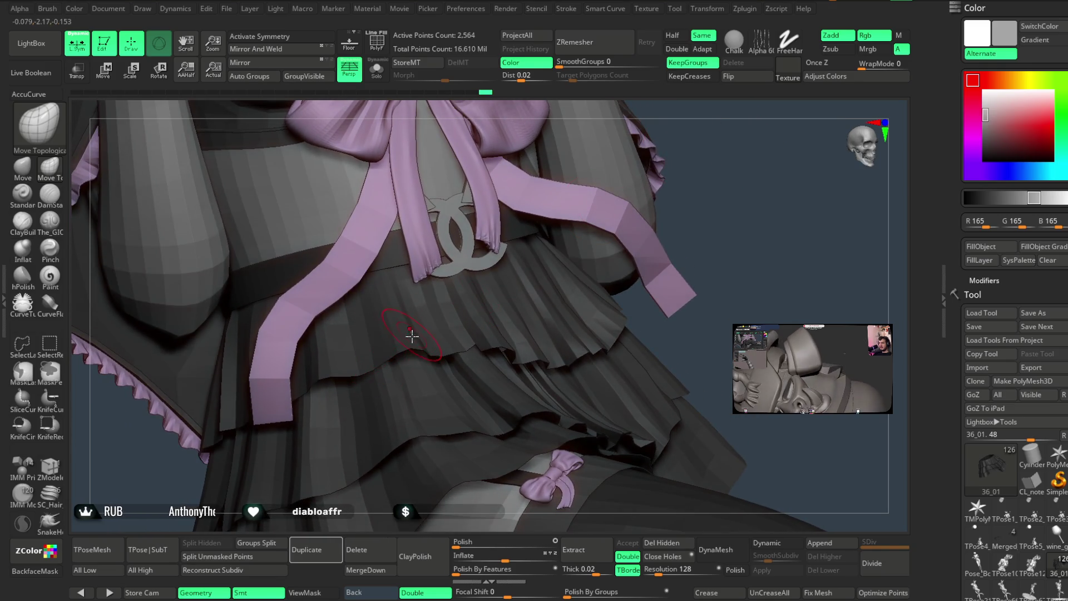
pyautogui.moveTo(696, 193); pyautogui.dragTo(497, 341)
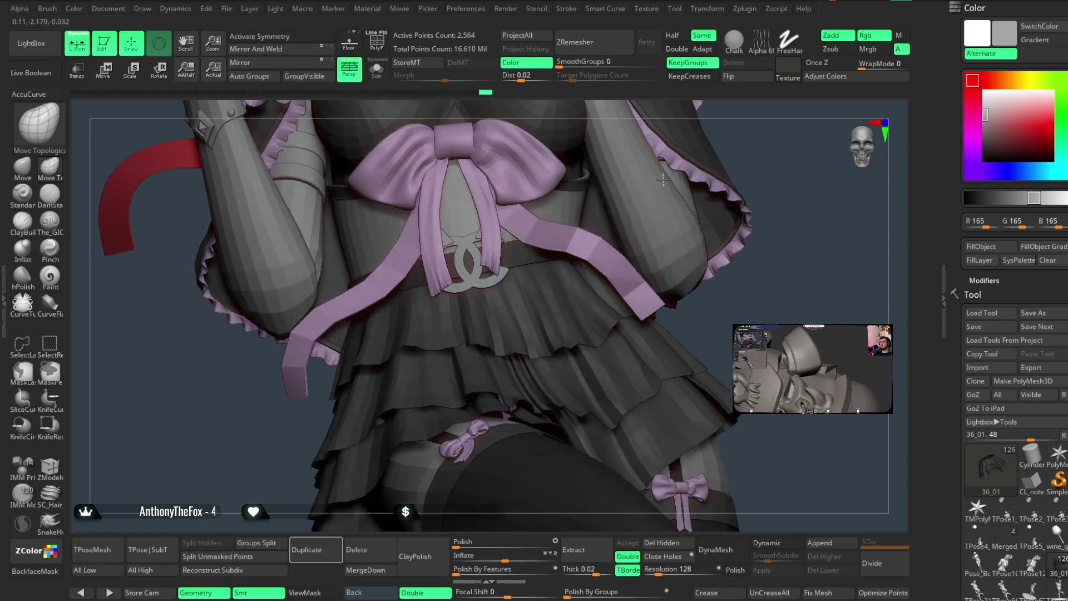
pyautogui.press('space')
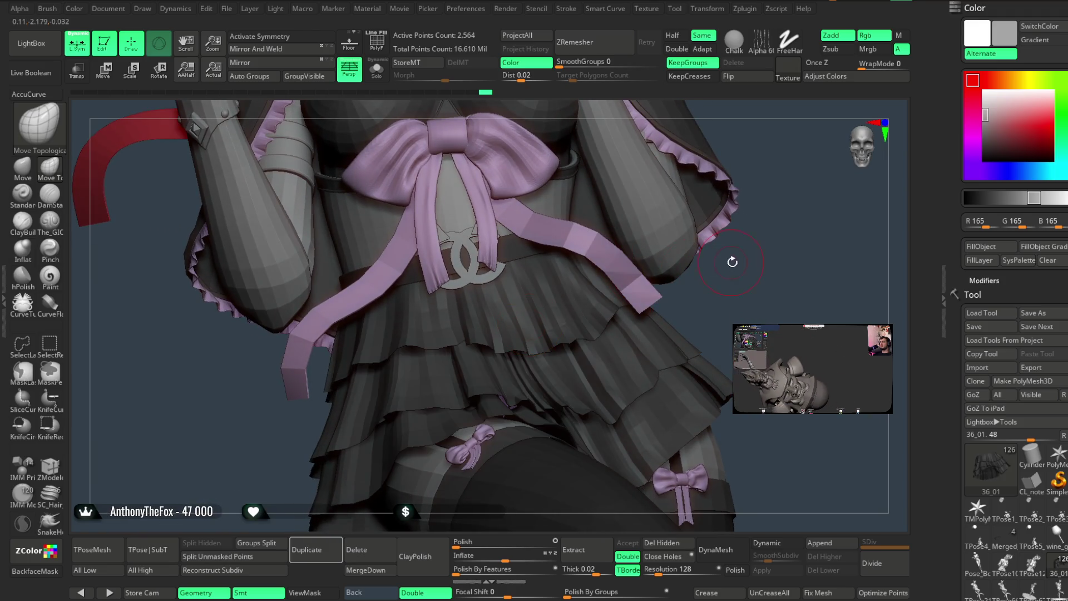
pyautogui.moveTo(508, 332); pyautogui.dragTo(656, 287)
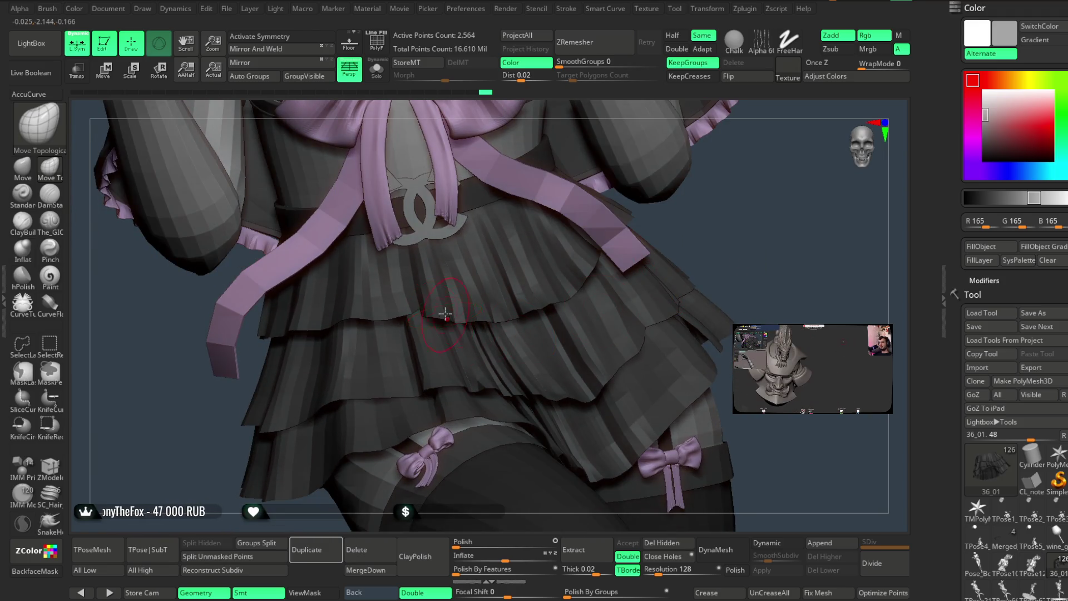
pyautogui.moveTo(439, 293)
pyautogui.mouseDown()
pyautogui.moveTo(695, 209)
pyautogui.moveTo(744, 223)
pyautogui.moveTo(710, 208)
pyautogui.mouseUp()
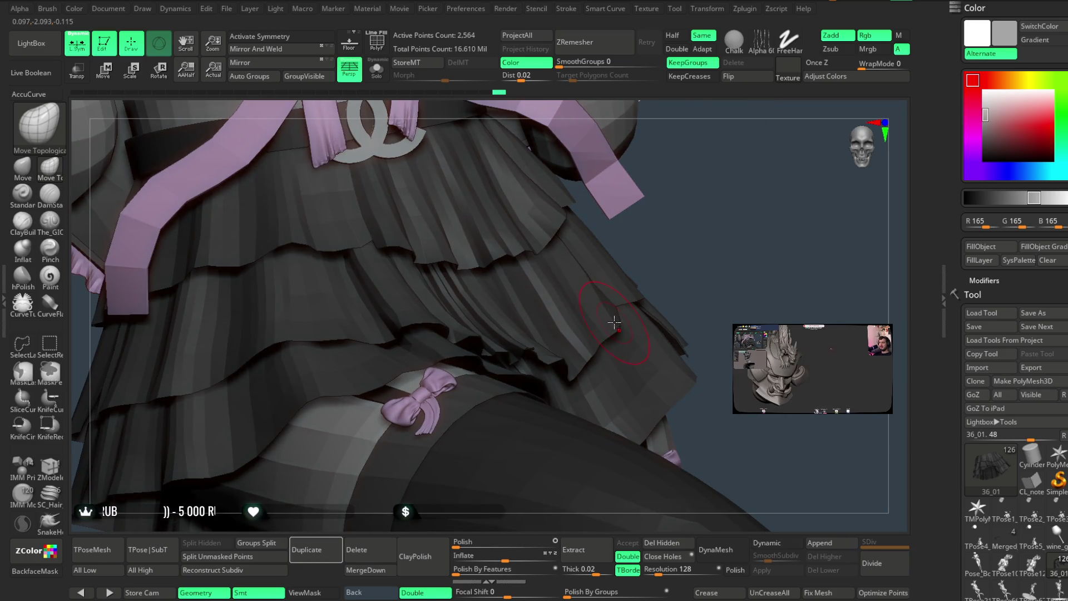
pyautogui.moveTo(650, 241); pyautogui.dragTo(658, 209)
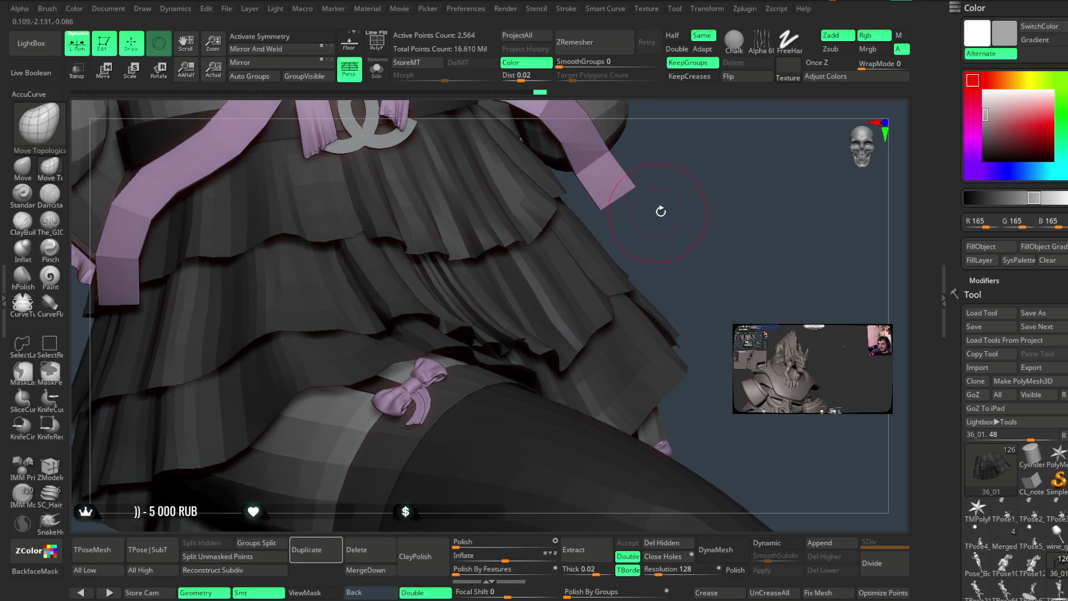
pyautogui.moveTo(589, 340)
pyautogui.mouseDown()
pyautogui.moveTo(684, 229)
pyautogui.moveTo(559, 306)
pyautogui.moveTo(670, 227)
pyautogui.moveTo(573, 290)
pyautogui.mouseUp()
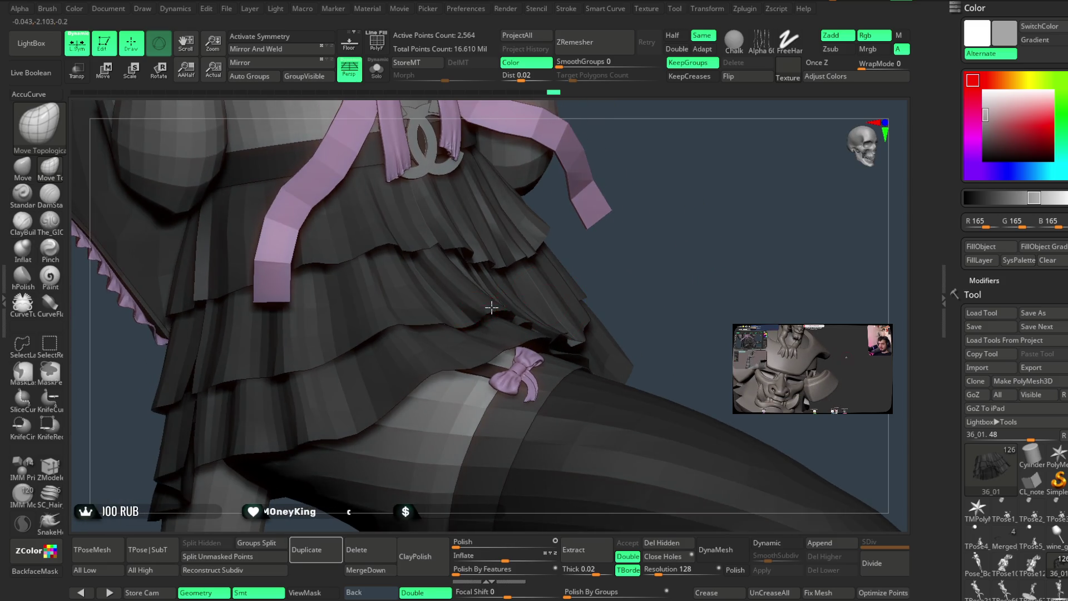
pyautogui.moveTo(632, 227)
pyautogui.mouseDown()
pyautogui.moveTo(620, 232)
pyautogui.moveTo(718, 167)
pyautogui.moveTo(686, 209)
pyautogui.moveTo(701, 177)
pyautogui.moveTo(619, 229)
pyautogui.moveTo(623, 286)
pyautogui.mouseUp()
# Orbit around the pleated skirt, then zoom out to the whole figure with 36_05 active.
pyautogui.press('space')
pyautogui.moveTo(575, 115)
pyautogui.mouseDown()
pyautogui.moveTo(575, 141)
pyautogui.moveTo(593, 112)
pyautogui.mouseUp()
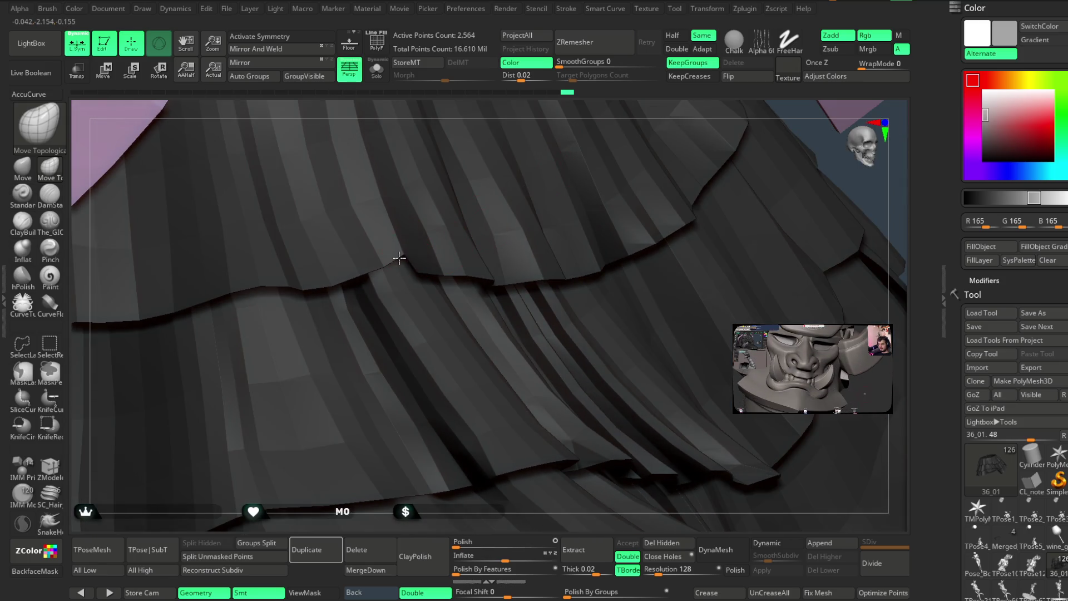
pyautogui.press('space')
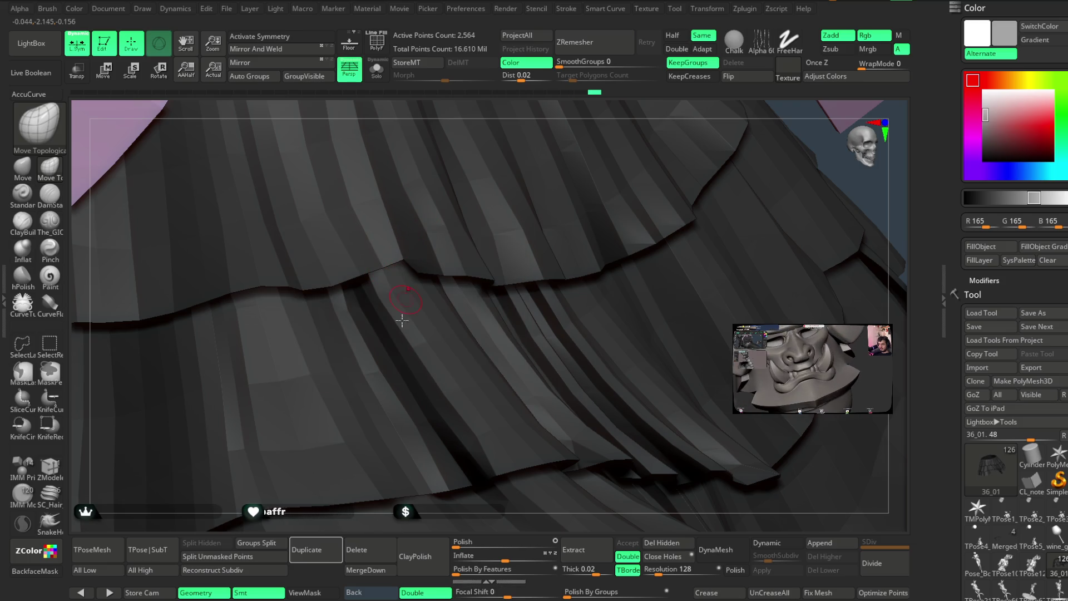
pyautogui.moveTo(403, 507)
pyautogui.keyDown('alt'); pyautogui.mouseDown()
pyautogui.moveTo(606, 233)
pyautogui.moveTo(584, 208)
pyautogui.moveTo(590, 246)
pyautogui.mouseUp(); pyautogui.keyUp('alt')
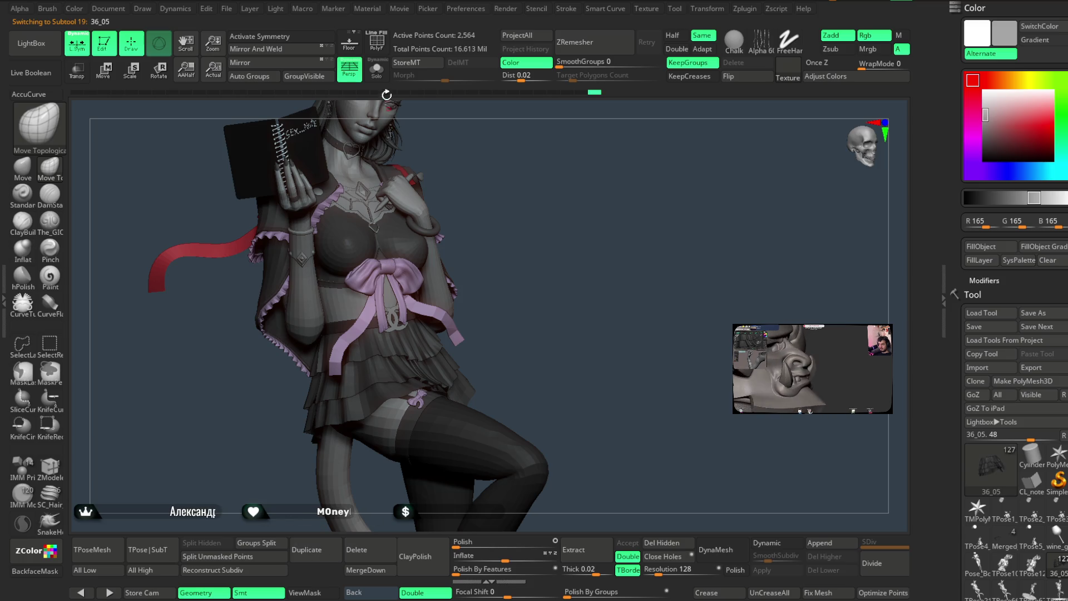
# Solo skirt layer 36_05, orbit its tiers, and raise the draw size to about 21.6.
pyautogui.click(377, 69)
pyautogui.moveTo(523, 238)
pyautogui.keyDown('alt'); pyautogui.mouseDown()
pyautogui.moveTo(584, 226)
pyautogui.moveTo(579, 195)
pyautogui.moveTo(584, 231)
pyautogui.moveTo(592, 203)
pyautogui.moveTo(439, 295)
pyautogui.mouseUp(); pyautogui.keyUp('alt')
pyautogui.press('space')
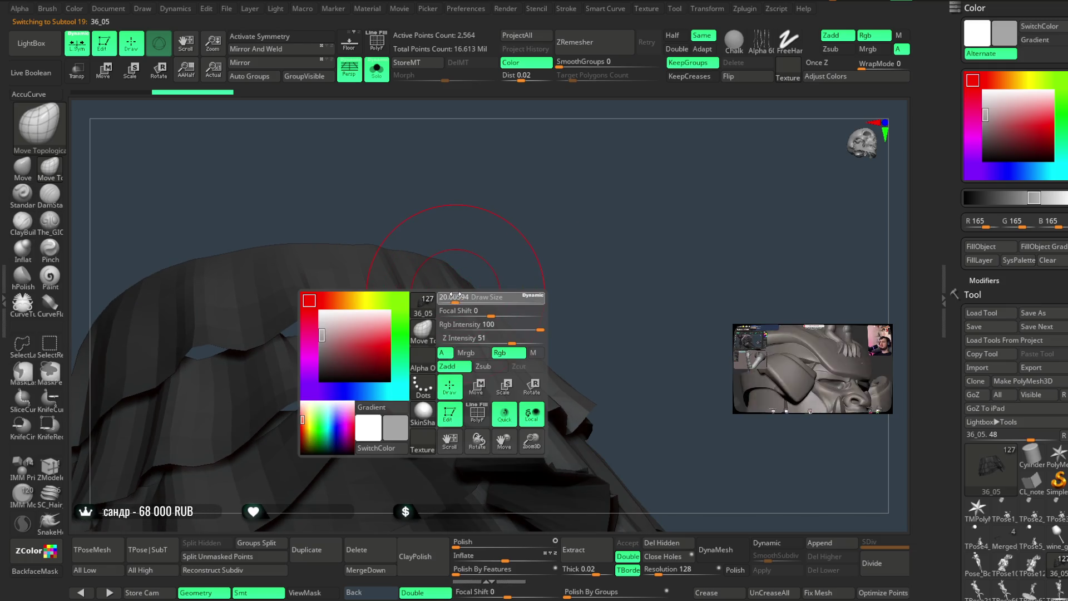
pyautogui.moveTo(520, 226); pyautogui.dragTo(365, 346)
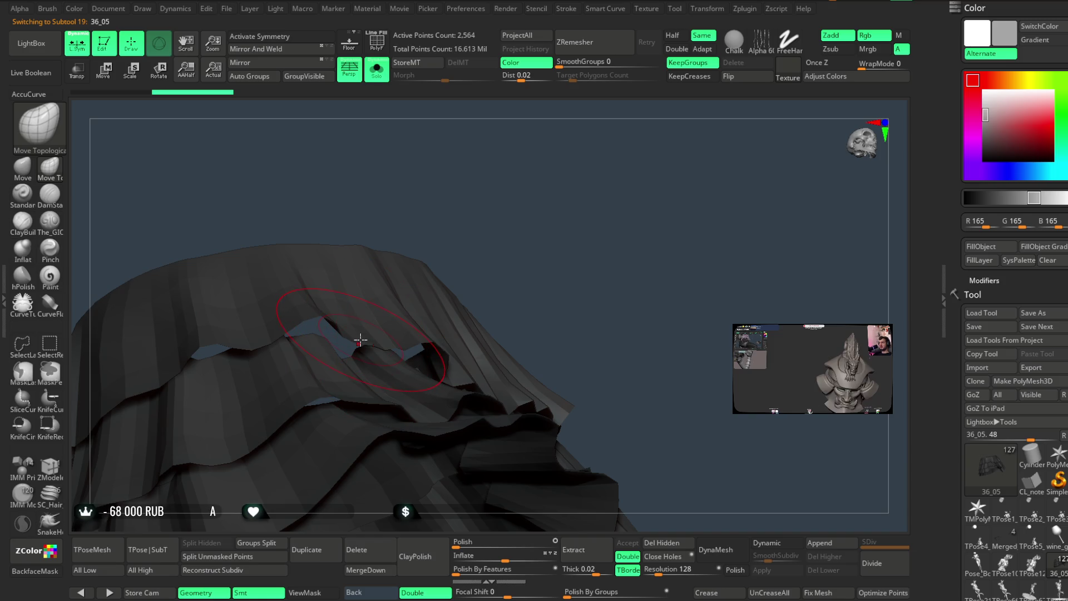
pyautogui.moveTo(448, 229)
pyautogui.mouseDown()
pyautogui.moveTo(396, 342)
pyautogui.moveTo(549, 223)
pyautogui.moveTo(555, 242)
pyautogui.mouseUp()
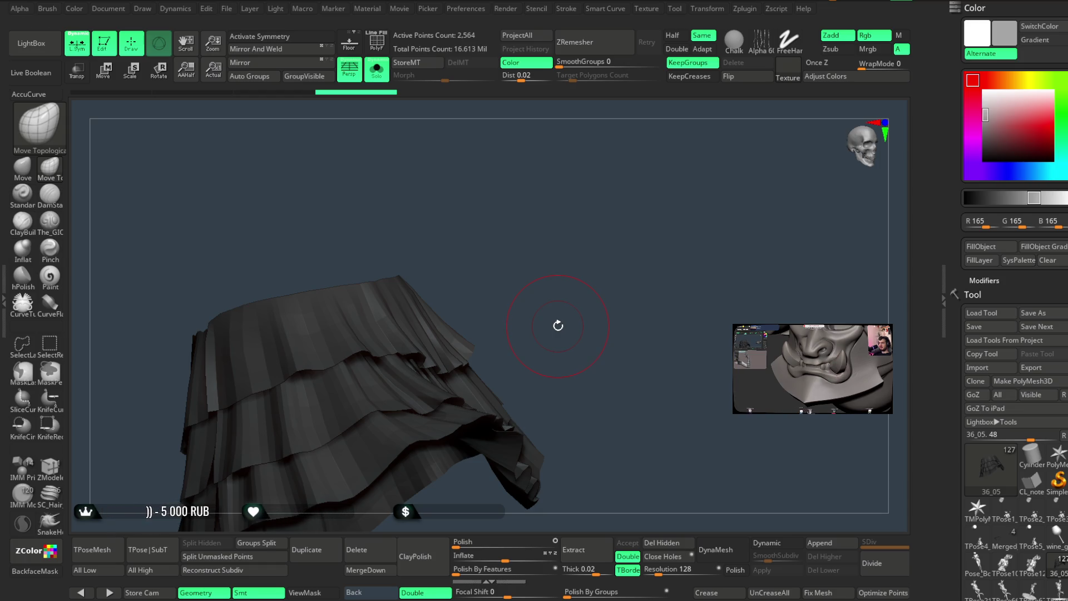
pyautogui.moveTo(559, 299)
pyautogui.mouseDown()
pyautogui.moveTo(606, 269)
pyautogui.moveTo(494, 336)
pyautogui.mouseUp()
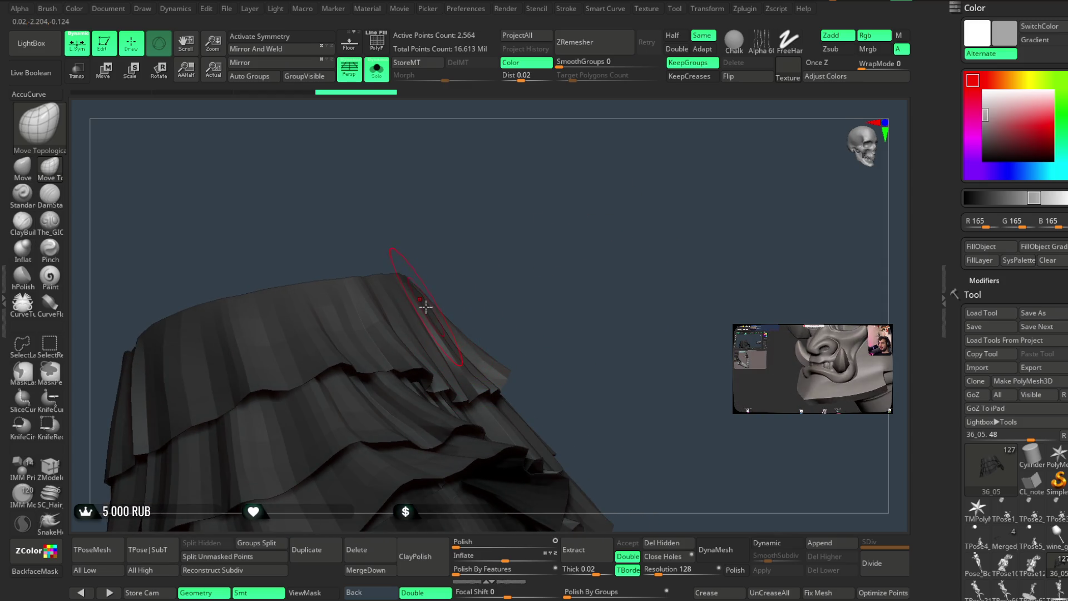
pyautogui.moveTo(500, 261)
pyautogui.mouseDown()
pyautogui.moveTo(553, 284)
pyautogui.moveTo(553, 236)
pyautogui.moveTo(543, 255)
pyautogui.moveTo(578, 246)
pyautogui.moveTo(558, 270)
pyautogui.moveTo(592, 268)
pyautogui.mouseUp()
pyautogui.press('space')
pyautogui.press('space')
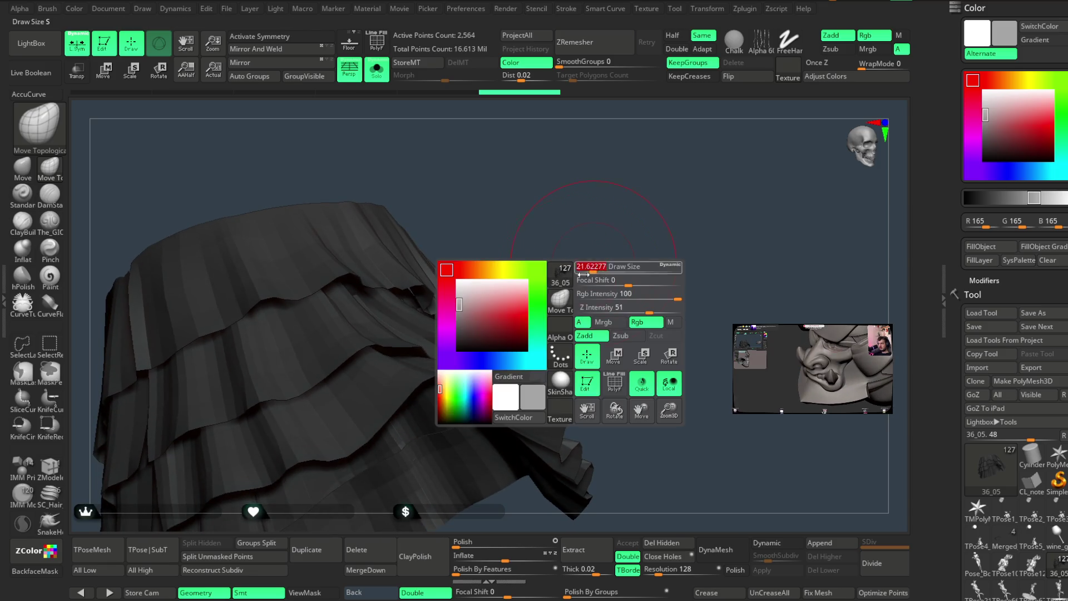
pyautogui.moveTo(539, 292)
pyautogui.mouseDown()
pyautogui.moveTo(548, 250)
pyautogui.moveTo(573, 241)
pyautogui.moveTo(569, 251)
pyautogui.mouseUp()
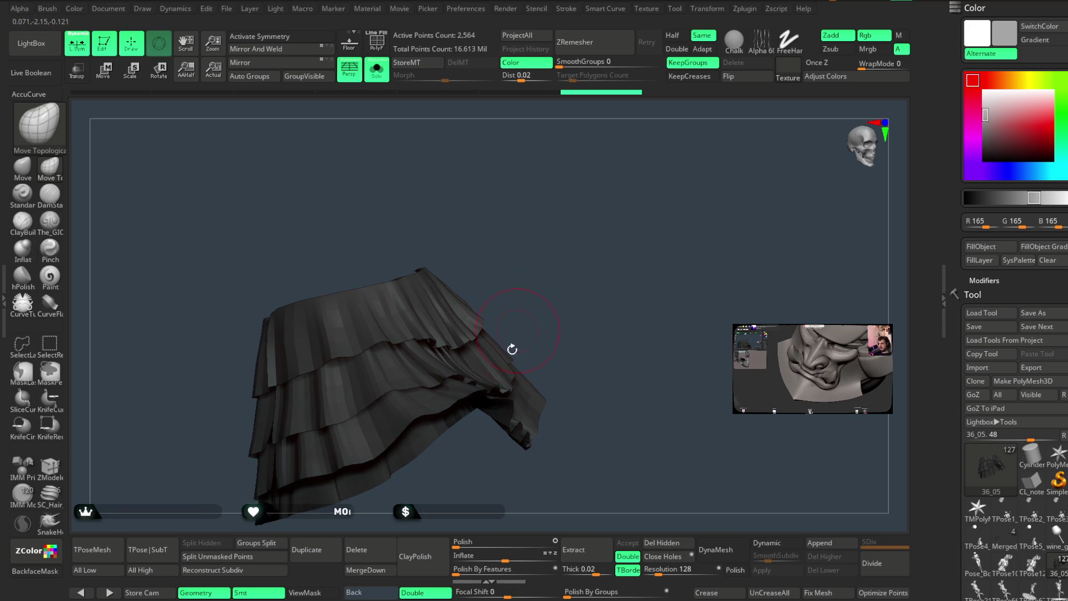
# Generate Frame Mesh curves along every open border of the skirt tiers.
pyautogui.click(567, 9)
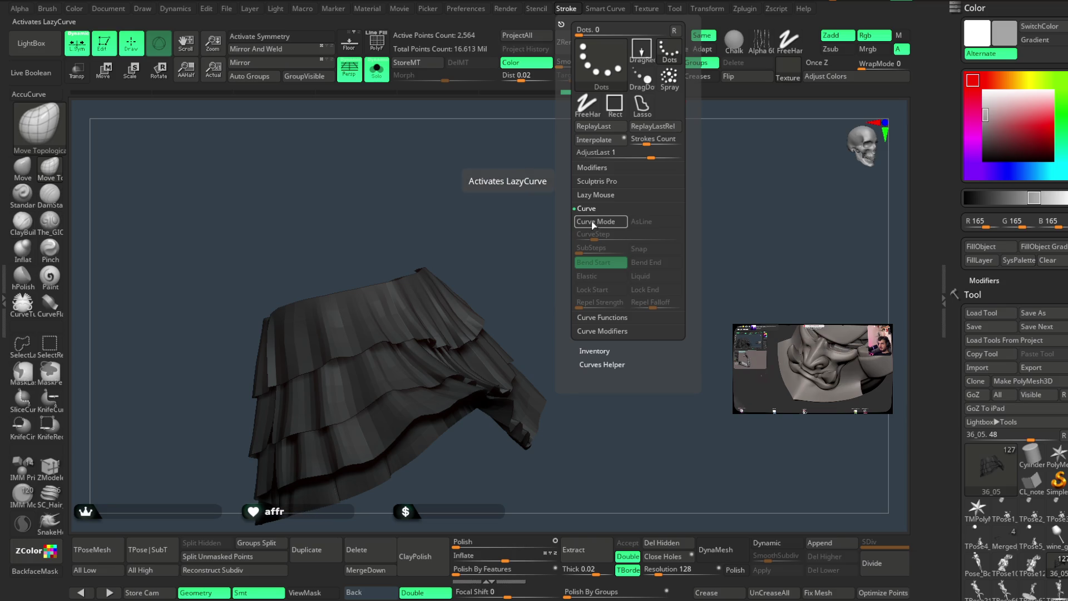
pyautogui.click(602, 317)
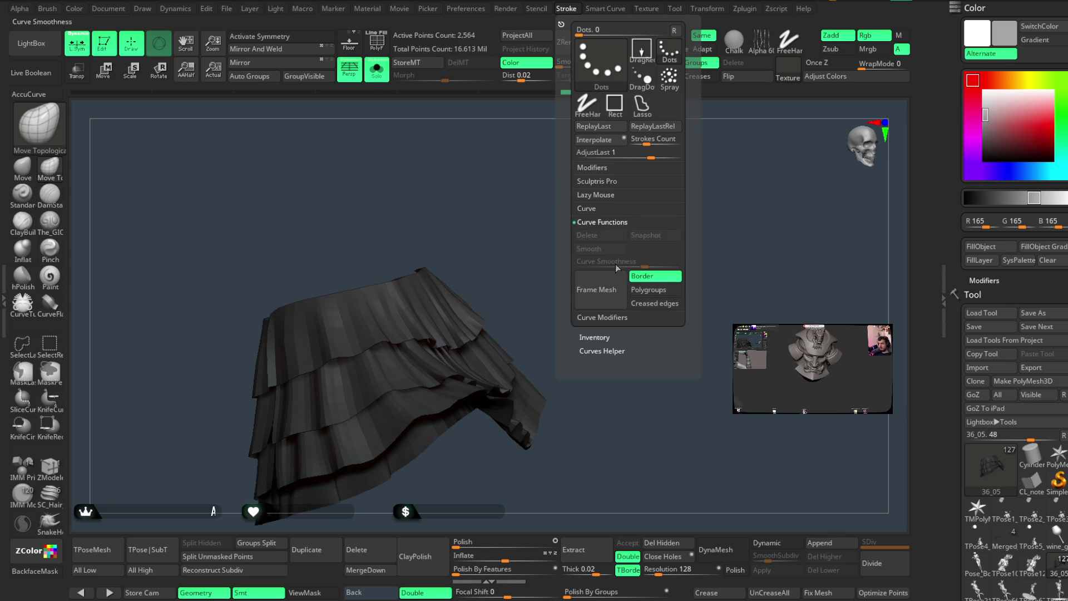
pyautogui.click(614, 290)
pyautogui.moveTo(501, 277)
pyautogui.mouseDown()
pyautogui.moveTo(582, 222)
pyautogui.moveTo(565, 248)
pyautogui.moveTo(606, 179)
pyautogui.moveTo(615, 191)
pyautogui.moveTo(556, 212)
pyautogui.mouseUp()
pyautogui.press('space')
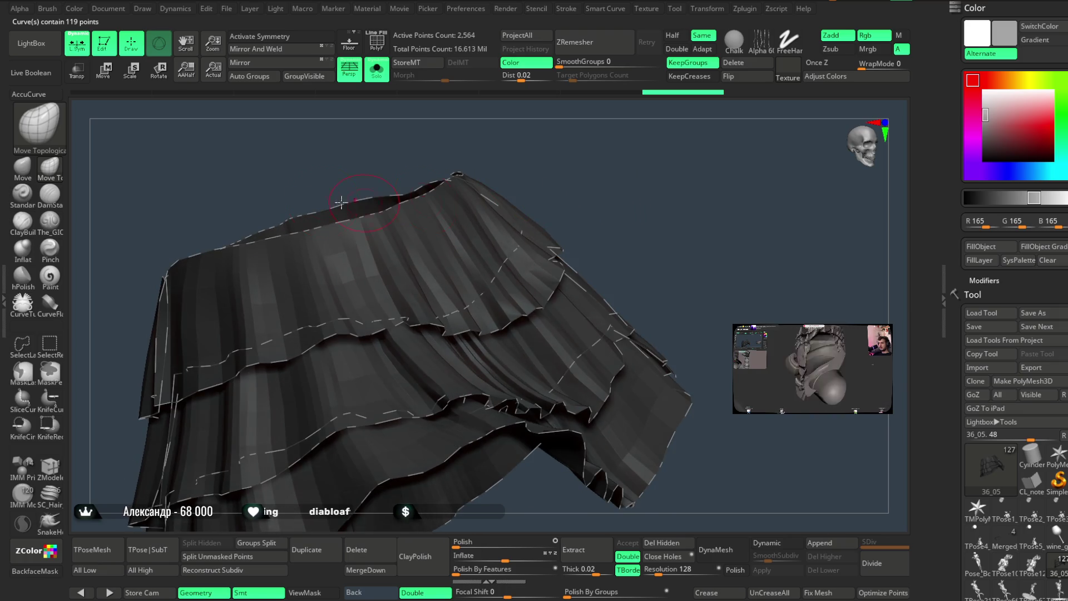
# Open and close LightBox, then bring up the brush picker for the ruffles curve brush.
pyautogui.press(',')
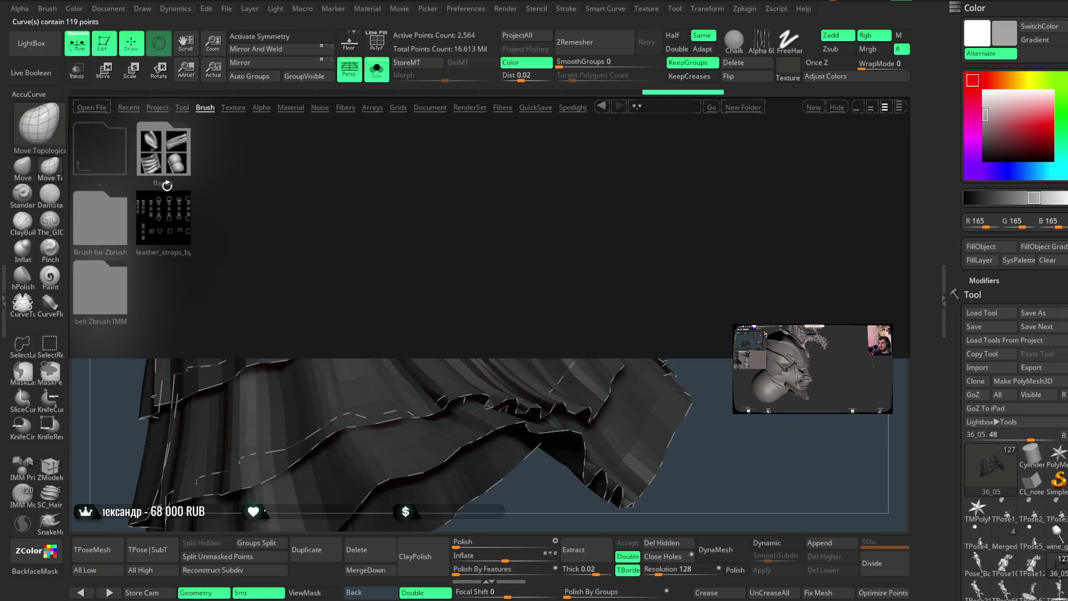
pyautogui.click(31, 43)
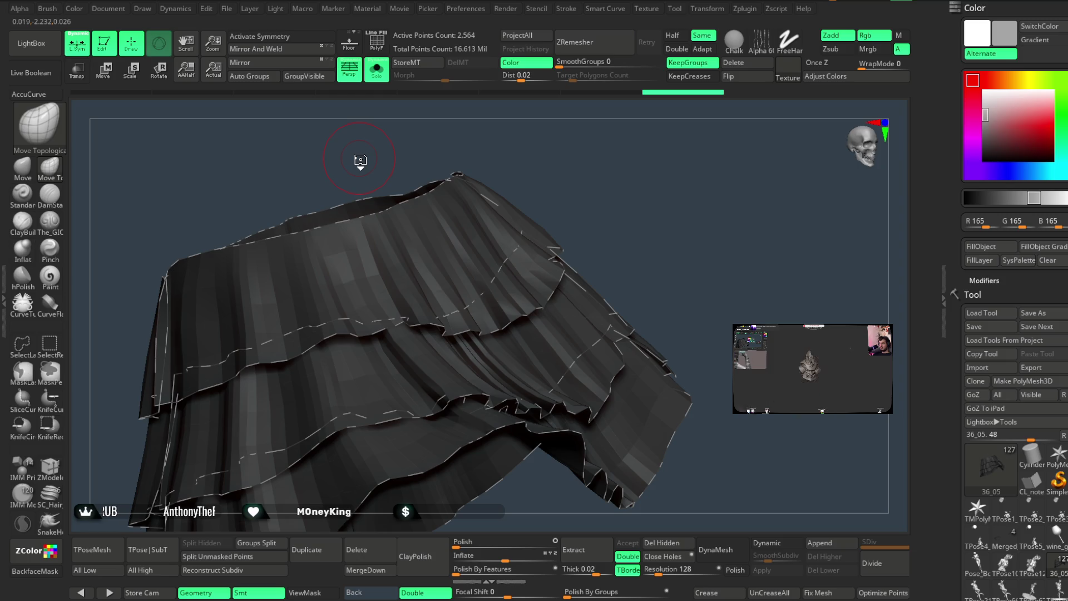
pyautogui.press('b')
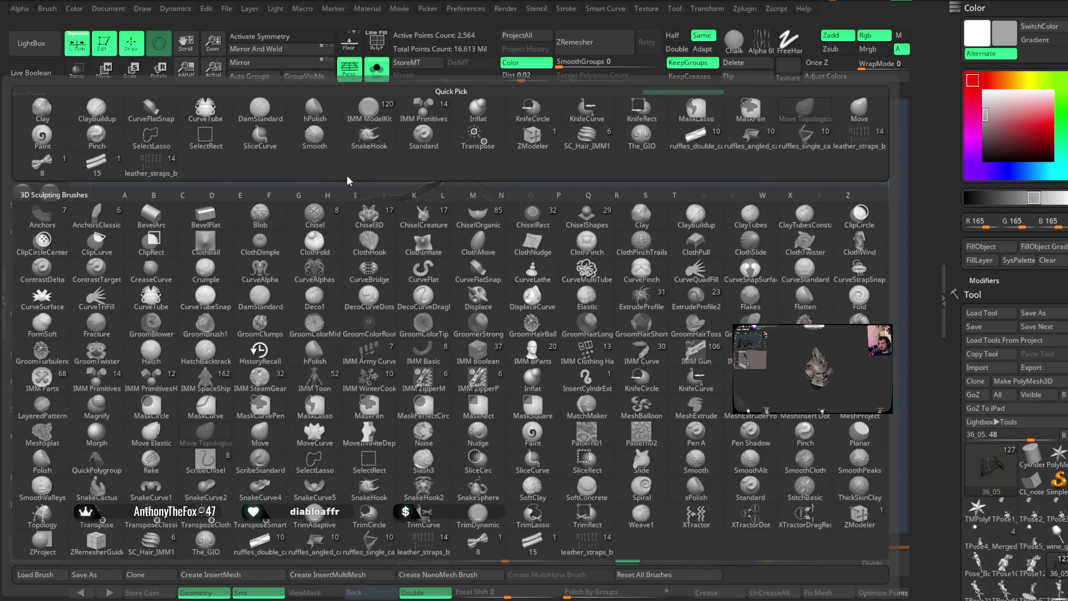
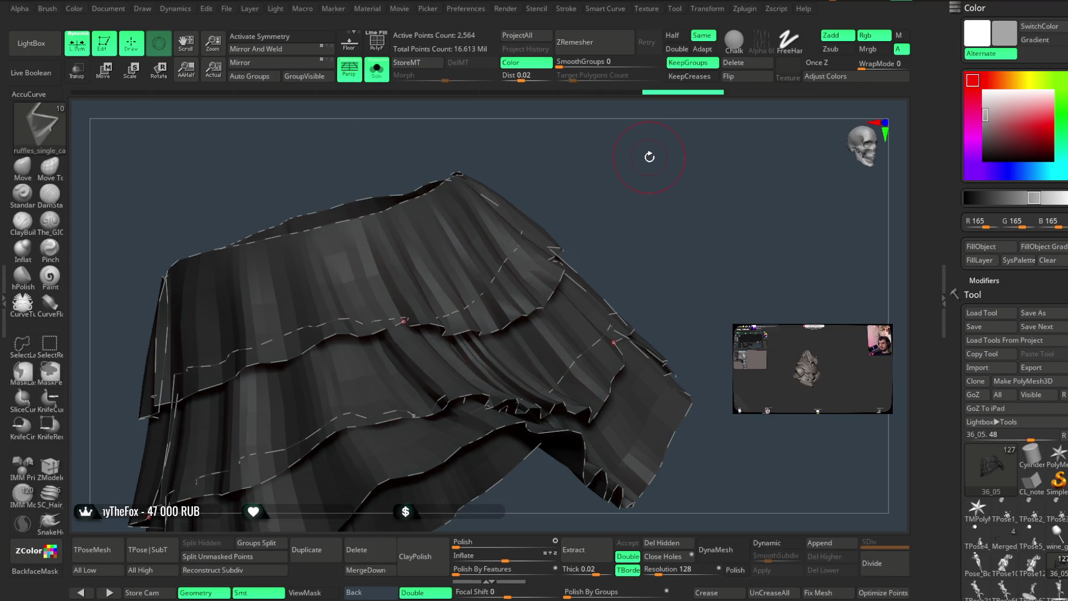
# Choose the ruffle insert brush mesh and reduce its draw size.
pyautogui.press('m')
pyautogui.click(525, 199)
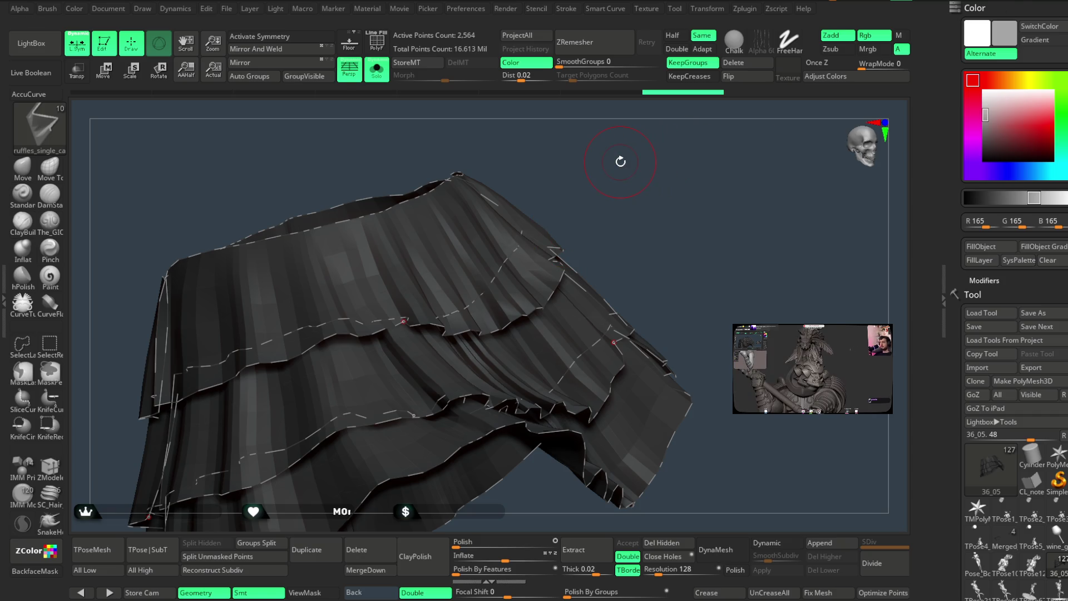
pyautogui.keyDown('alt'); pyautogui.moveTo(605, 228); pyautogui.dragTo(665, 190, button='right'); pyautogui.keyUp('alt')
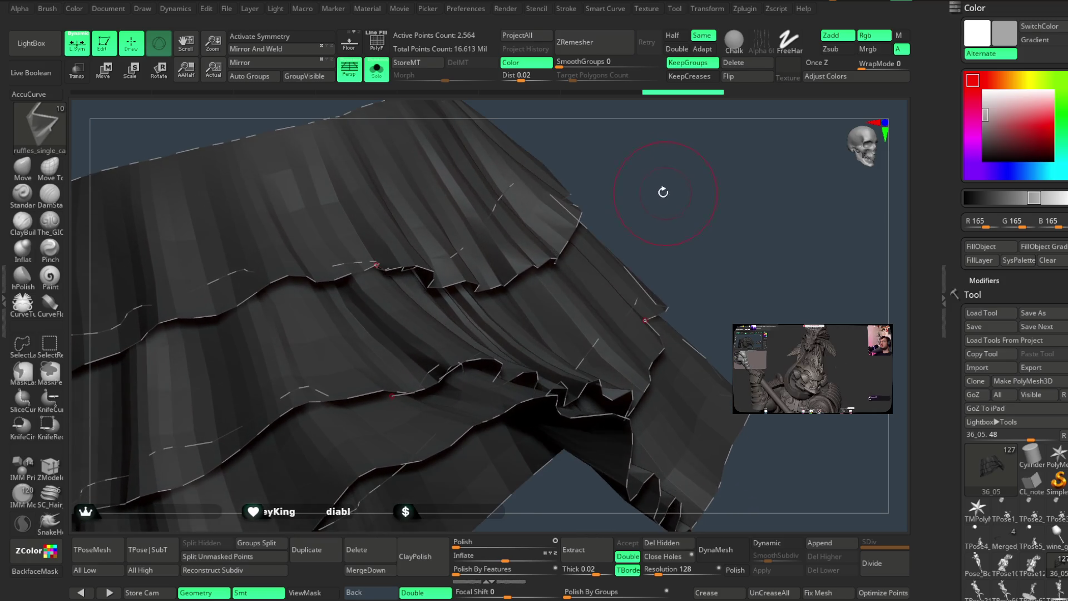
pyautogui.press('space')
pyautogui.moveTo(689, 176); pyautogui.dragTo(674, 177)
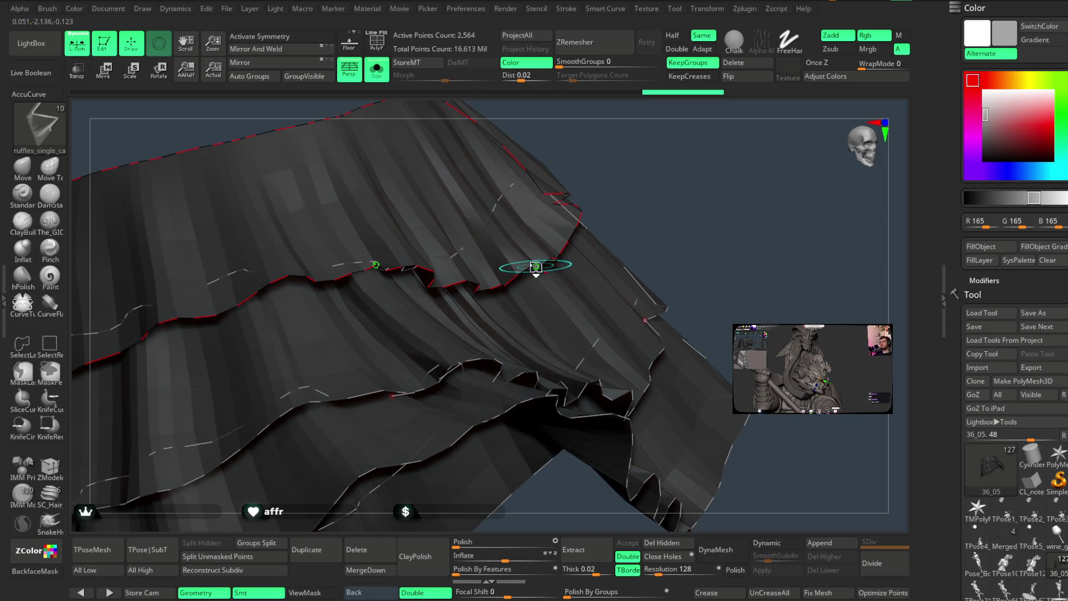
# Reselect the skirt subtool, flip its normals, and turn on PolyF polygroup and wireframe display.
pyautogui.keyDown('alt'); pyautogui.click(526, 260); pyautogui.keyUp('alt')
pyautogui.keyDown('alt'); pyautogui.click(407, 255); pyautogui.keyUp('alt')
pyautogui.keyDown('alt'); pyautogui.click(407, 255); pyautogui.keyUp('alt')
pyautogui.moveTo(684, 176)
pyautogui.mouseDown(button='right')
pyautogui.moveTo(674, 226)
pyautogui.moveTo(694, 191)
pyautogui.moveTo(663, 218)
pyautogui.moveTo(639, 189)
pyautogui.moveTo(615, 248)
pyautogui.moveTo(509, 202)
pyautogui.mouseUp(button='right')
pyautogui.click(732, 78)
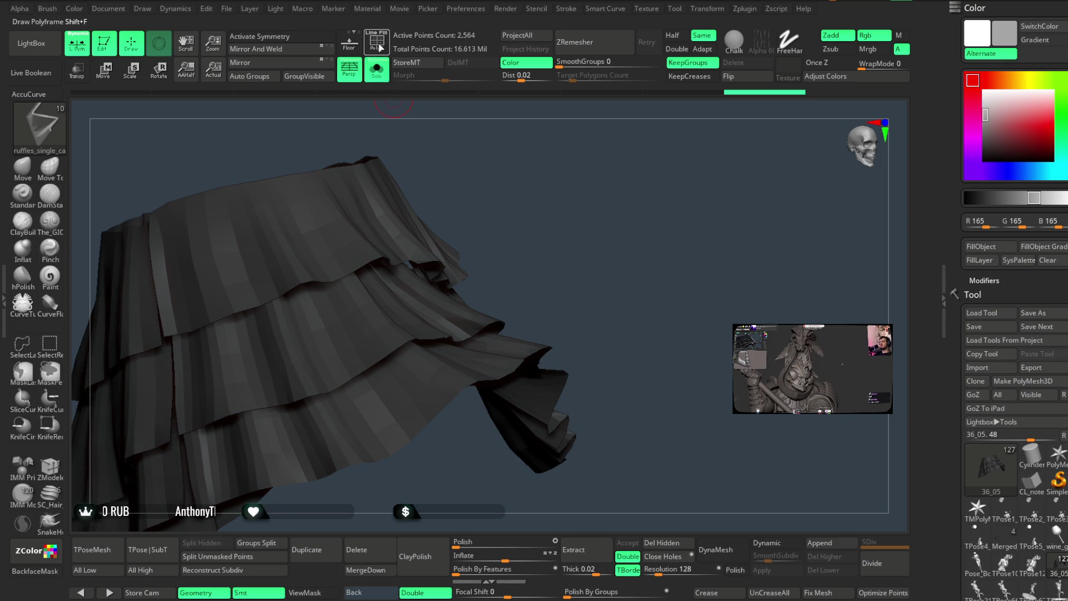
pyautogui.click(378, 44)
pyautogui.moveTo(575, 160)
pyautogui.mouseDown(button='right')
pyautogui.moveTo(587, 202)
pyautogui.moveTo(639, 179)
pyautogui.moveTo(606, 201)
pyautogui.moveTo(615, 202)
pyautogui.moveTo(598, 189)
pyautogui.moveTo(584, 200)
pyautogui.moveTo(590, 179)
pyautogui.moveTo(615, 201)
pyautogui.moveTo(608, 246)
pyautogui.mouseUp(button='right')
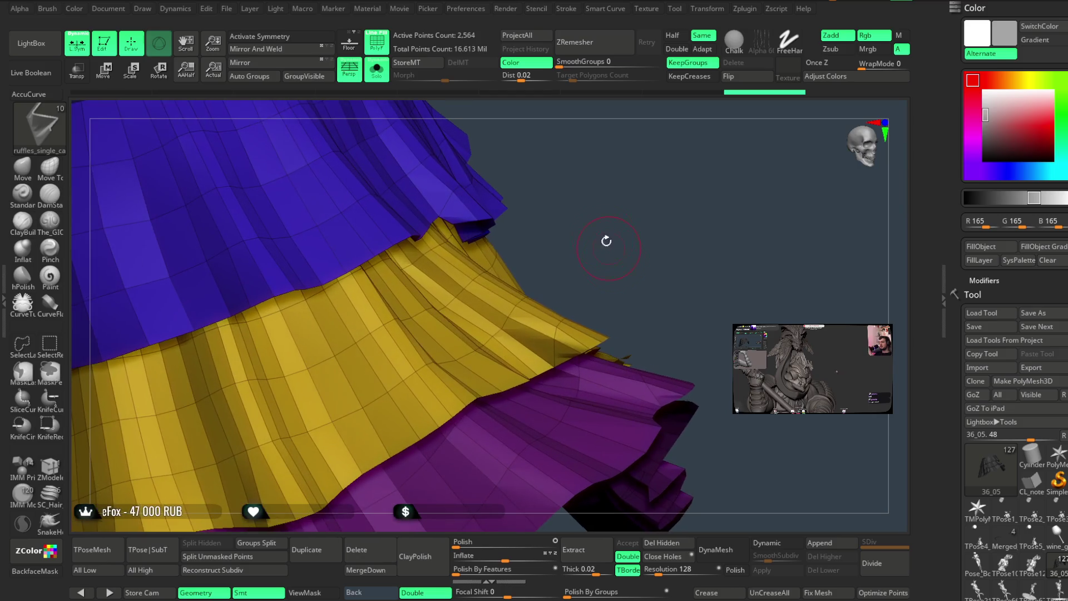
pyautogui.press('space')
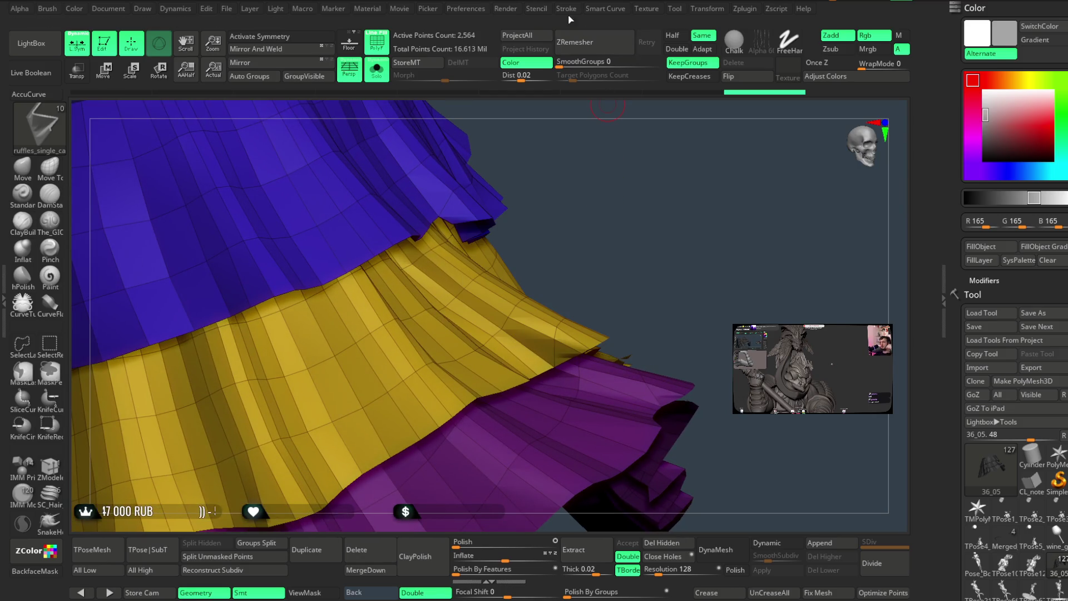
pyautogui.click(566, 10)
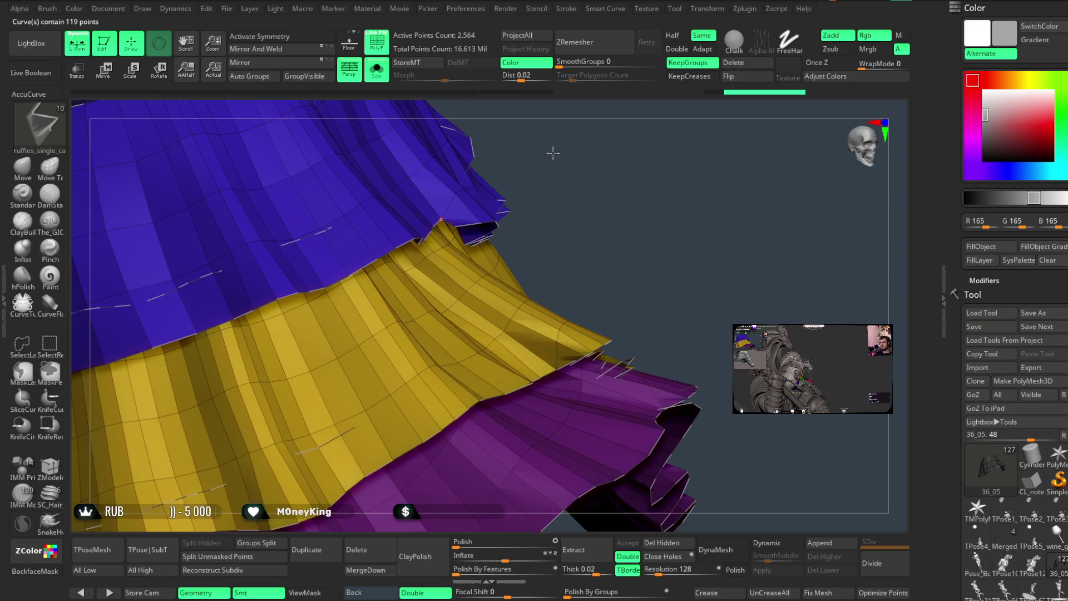
pyautogui.moveTo(553, 152); pyautogui.dragTo(428, 243)
pyautogui.moveTo(527, 171); pyautogui.dragTo(553, 131)
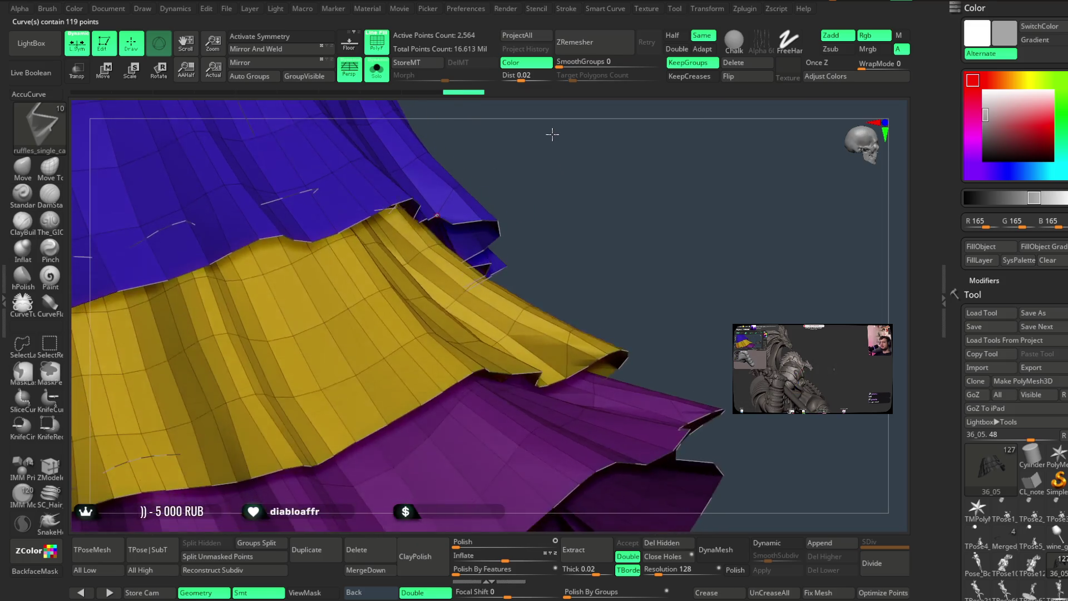
pyautogui.click(477, 226)
pyautogui.moveTo(586, 165)
pyautogui.mouseDown()
pyautogui.moveTo(601, 175)
pyautogui.moveTo(437, 228)
pyautogui.mouseUp()
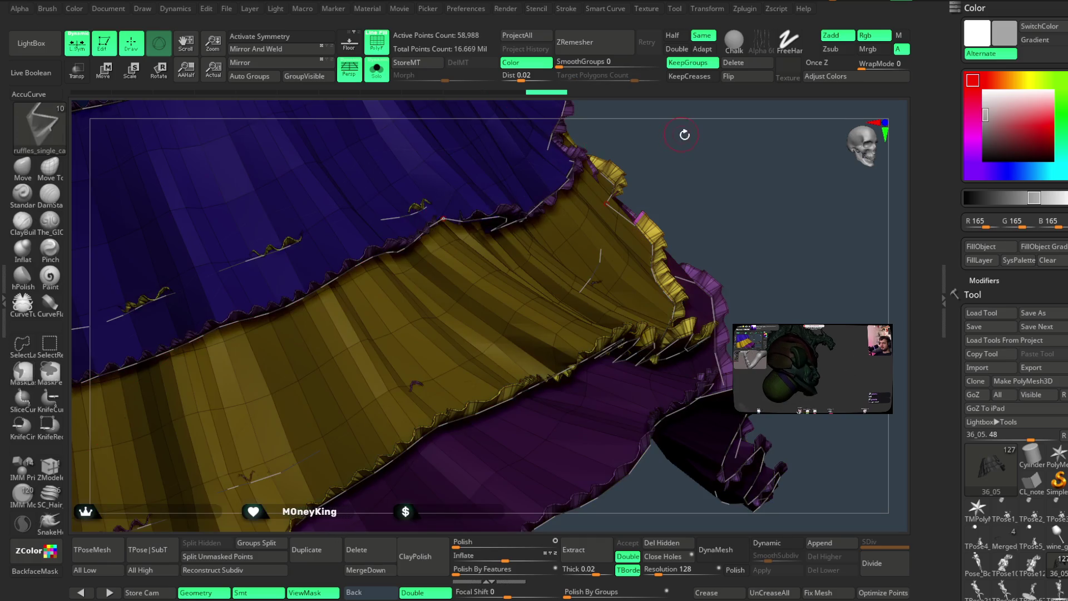
pyautogui.moveTo(444, 217); pyautogui.dragTo(423, 288)
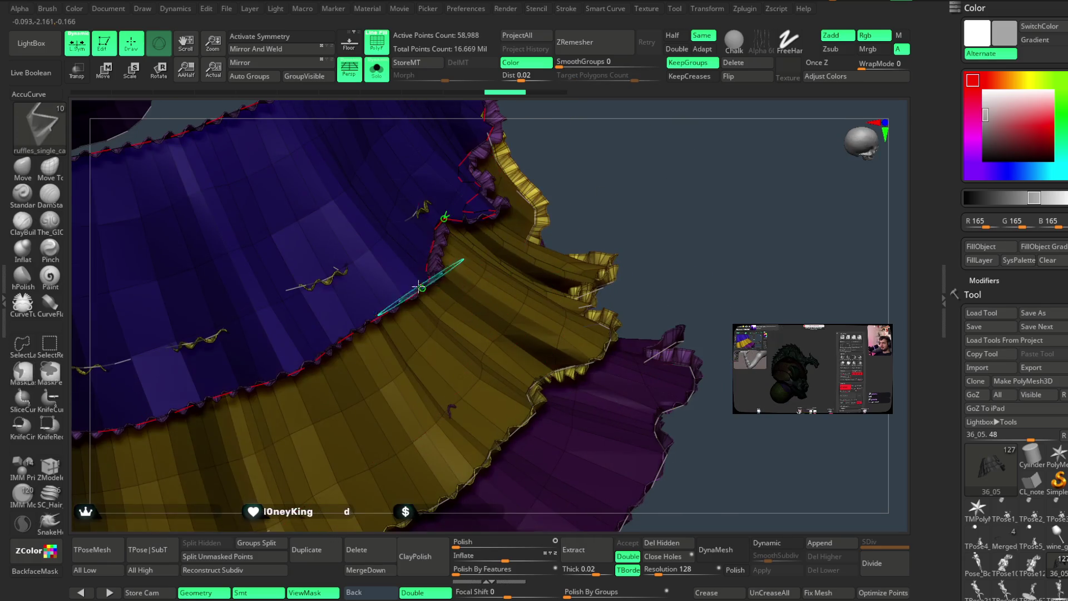
pyautogui.keyDown('ctrl'); pyautogui.keyDown('shift'); pyautogui.click(417, 286); pyautogui.keyUp('shift'); pyautogui.keyUp('ctrl')
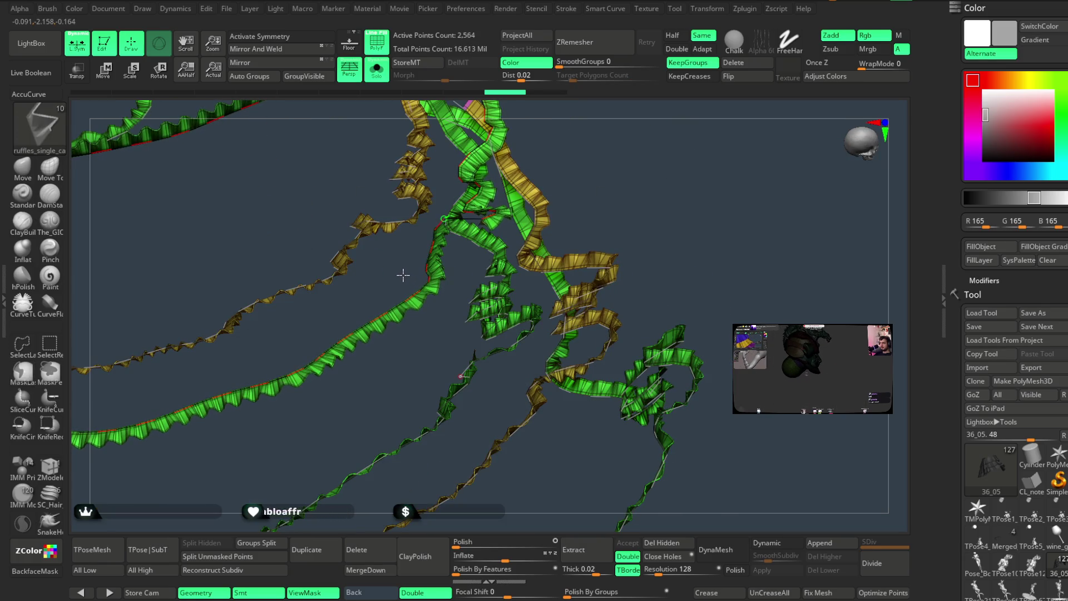
pyautogui.hotkey('alt', 'Down')
pyautogui.moveTo(639, 138)
pyautogui.mouseDown()
pyautogui.moveTo(666, 138)
pyautogui.moveTo(588, 221)
pyautogui.mouseUp()
pyautogui.hotkey('ctrl', 'z')
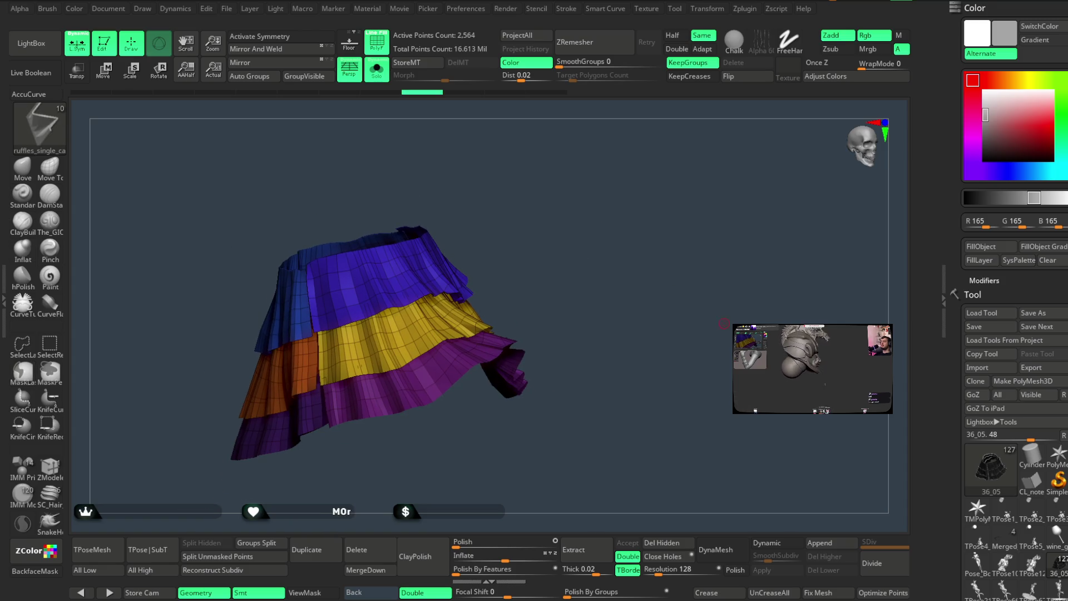
# Delete the active skirt subtool and turn Solo off to show the whole character.
pyautogui.click(359, 550)
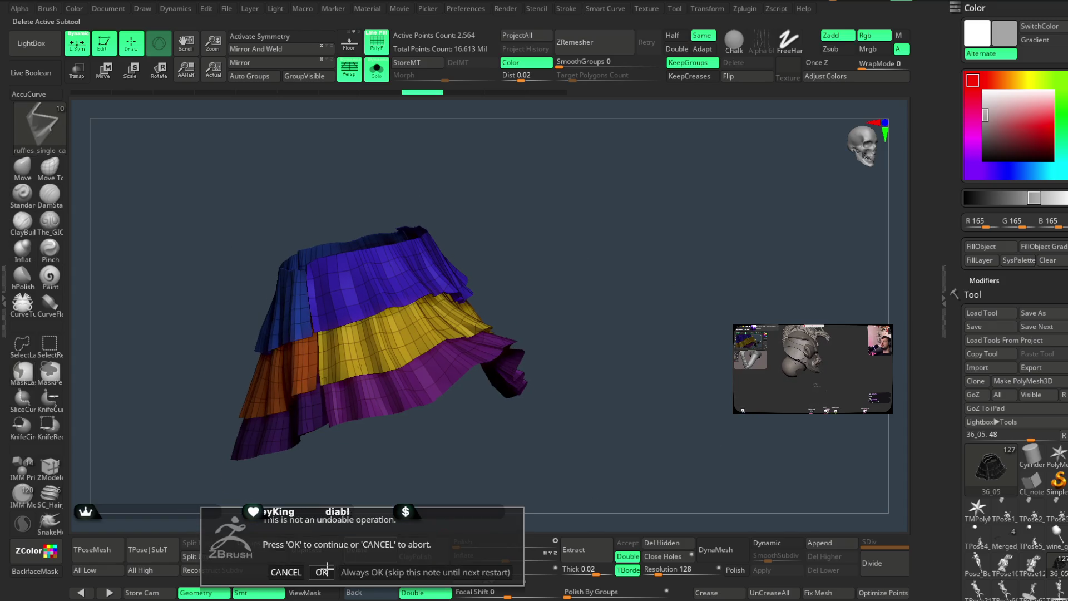
pyautogui.click(323, 571)
pyautogui.click(385, 78)
pyautogui.moveTo(549, 210)
pyautogui.mouseDown()
pyautogui.moveTo(586, 214)
pyautogui.moveTo(511, 162)
pyautogui.mouseUp()
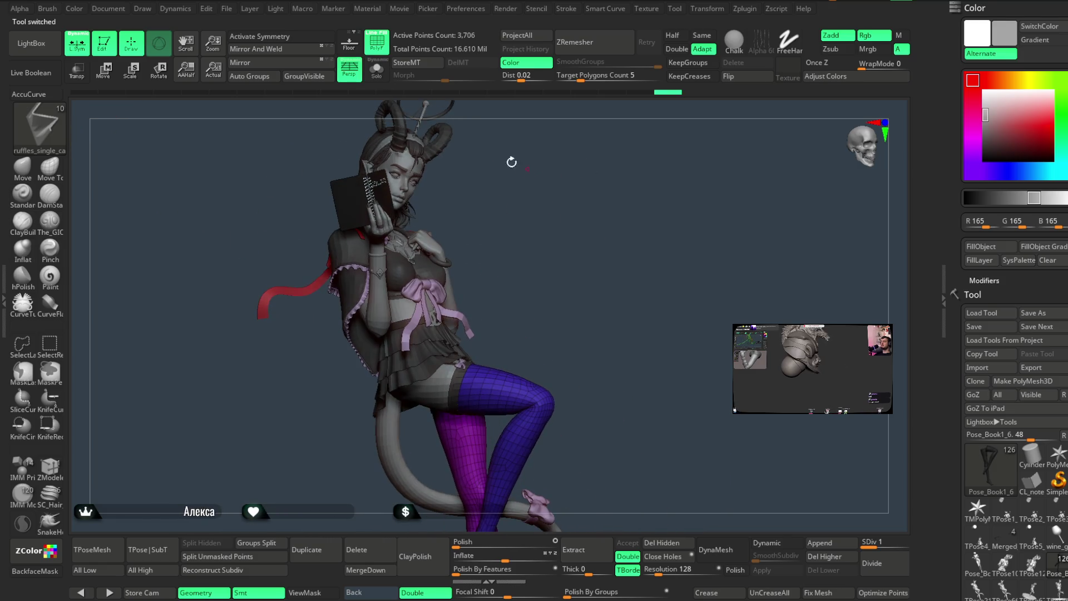
# Hide polygroup colours, look around the figure, then solo the 36_05 skirt subtool.
pyautogui.click(380, 50)
pyautogui.moveTo(534, 220)
pyautogui.mouseDown()
pyautogui.moveTo(576, 234)
pyautogui.moveTo(579, 197)
pyautogui.moveTo(588, 228)
pyautogui.mouseUp()
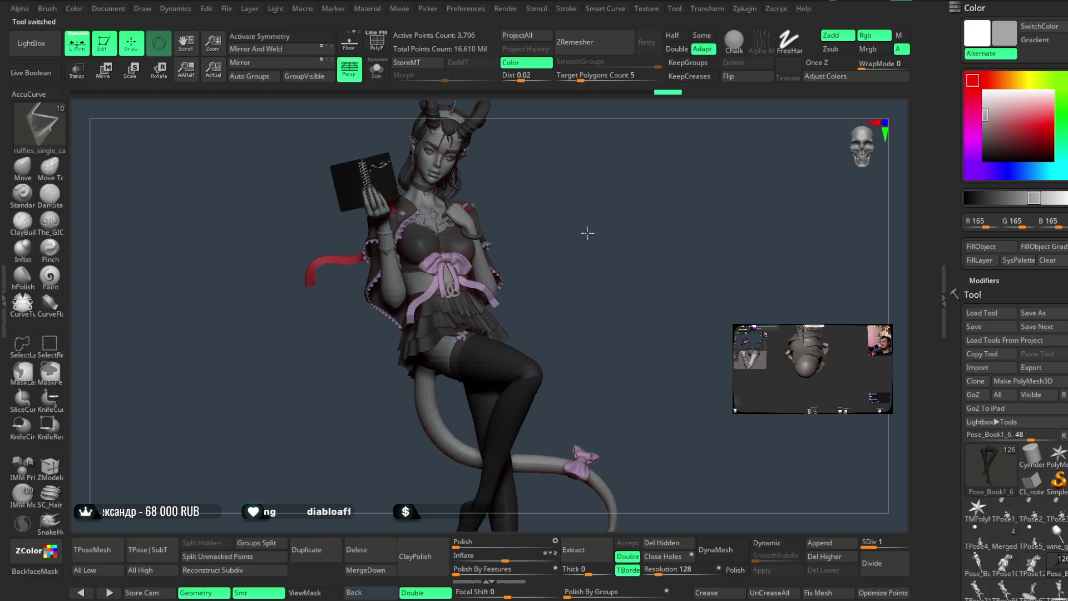
pyautogui.moveTo(569, 233)
pyautogui.mouseDown()
pyautogui.moveTo(600, 229)
pyautogui.moveTo(477, 310)
pyautogui.mouseUp()
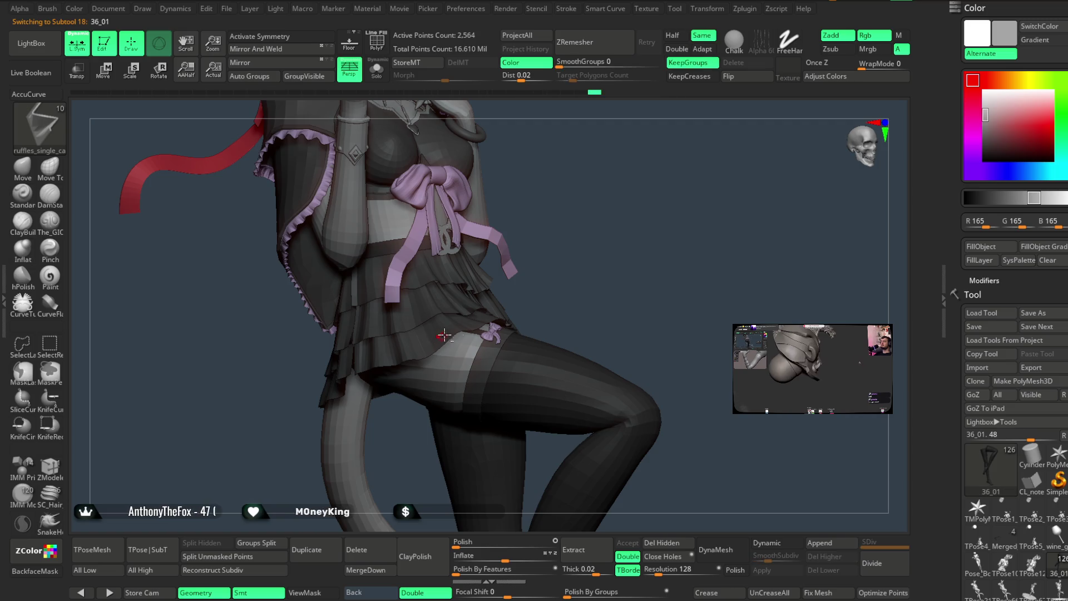
pyautogui.moveTo(563, 232); pyautogui.dragTo(561, 245)
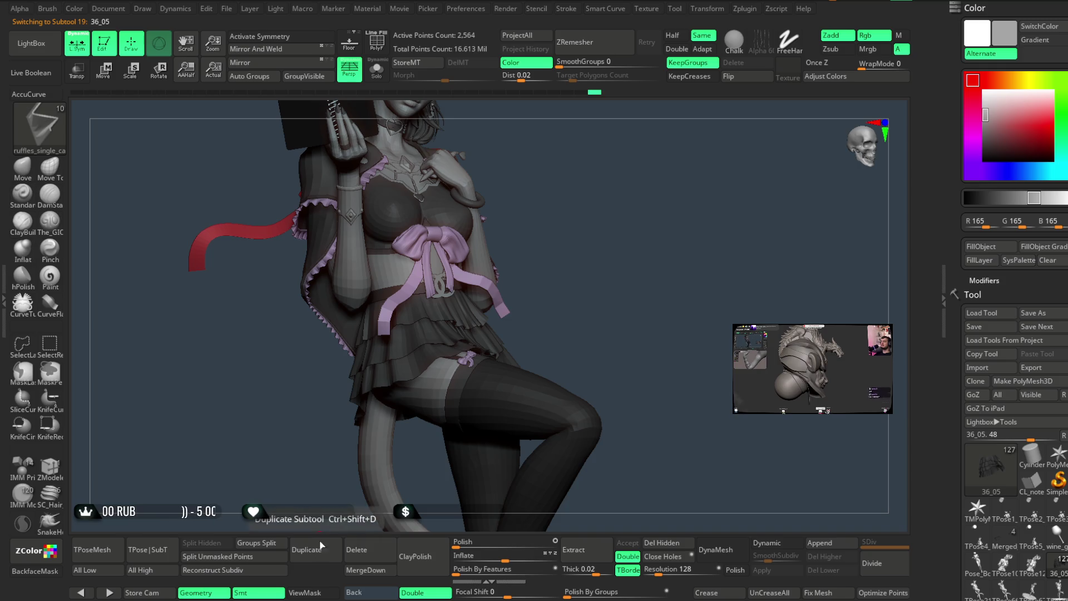
pyautogui.hotkey('ctrl', 'shift', 's')
pyautogui.moveTo(551, 201); pyautogui.dragTo(556, 204)
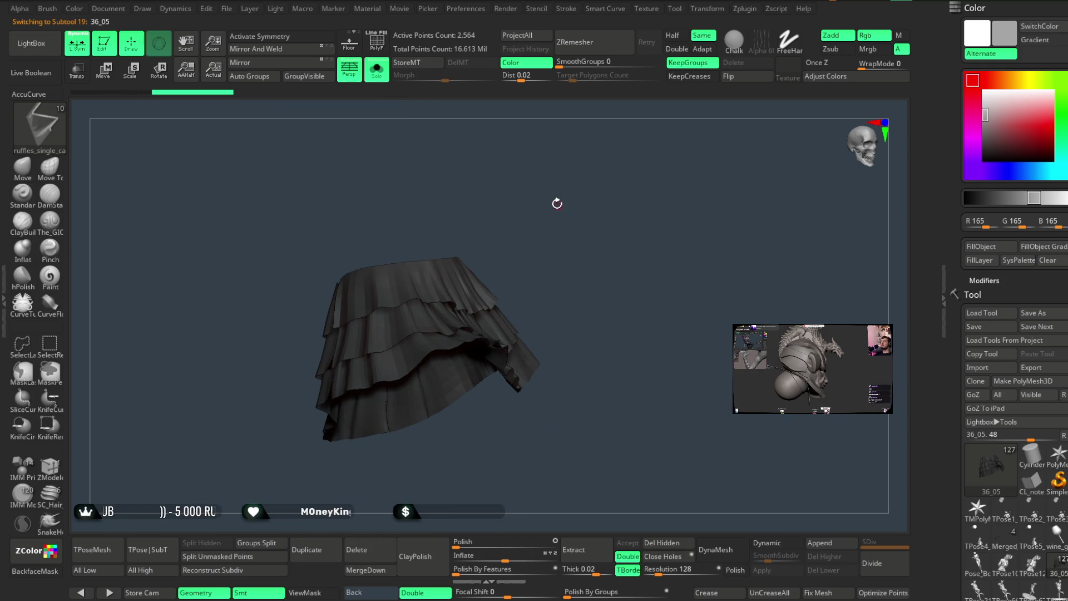
# Turn on polygroup colours and draw a test ruffle strip along a tier hem.
pyautogui.click(373, 36)
pyautogui.moveTo(484, 133)
pyautogui.mouseDown()
pyautogui.moveTo(598, 181)
pyautogui.moveTo(573, 201)
pyautogui.moveTo(403, 226)
pyautogui.moveTo(588, 207)
pyautogui.mouseUp()
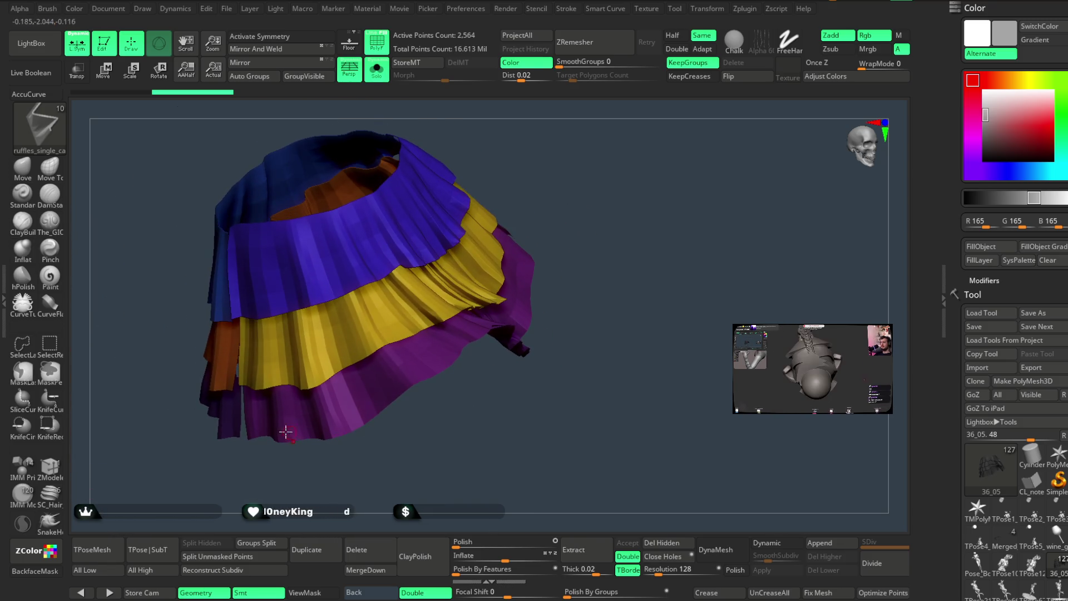
pyautogui.moveTo(603, 220)
pyautogui.mouseDown()
pyautogui.moveTo(629, 248)
pyautogui.moveTo(589, 148)
pyautogui.moveTo(585, 162)
pyautogui.mouseUp()
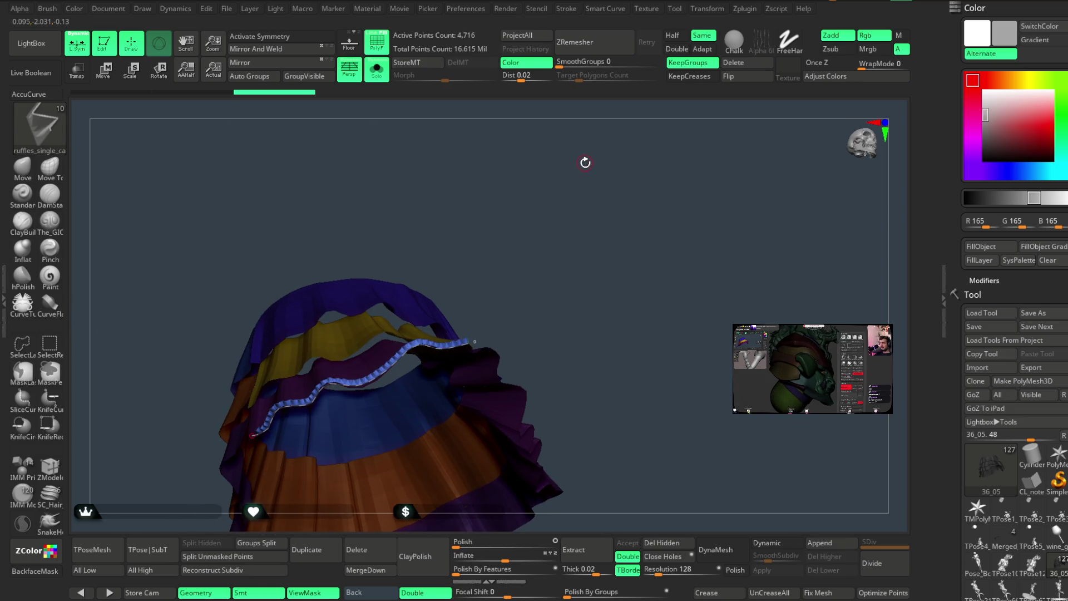
# Check the Stroke palette's Lazy Mouse and Curve options, then undo the test ruffle.
pyautogui.click(566, 9)
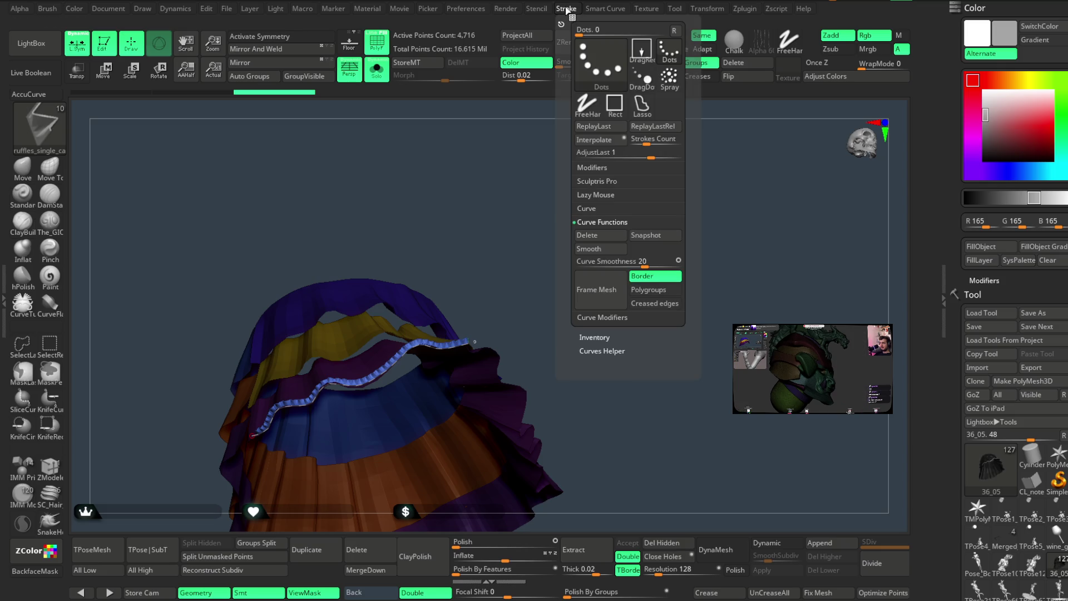
pyautogui.click(590, 196)
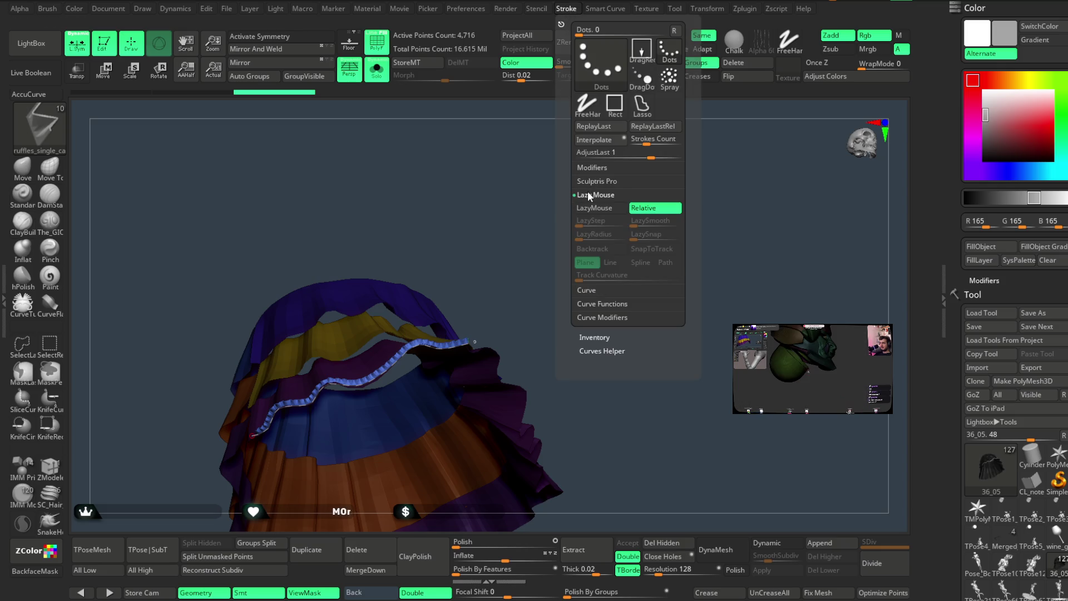
pyautogui.click(589, 196)
pyautogui.click(586, 210)
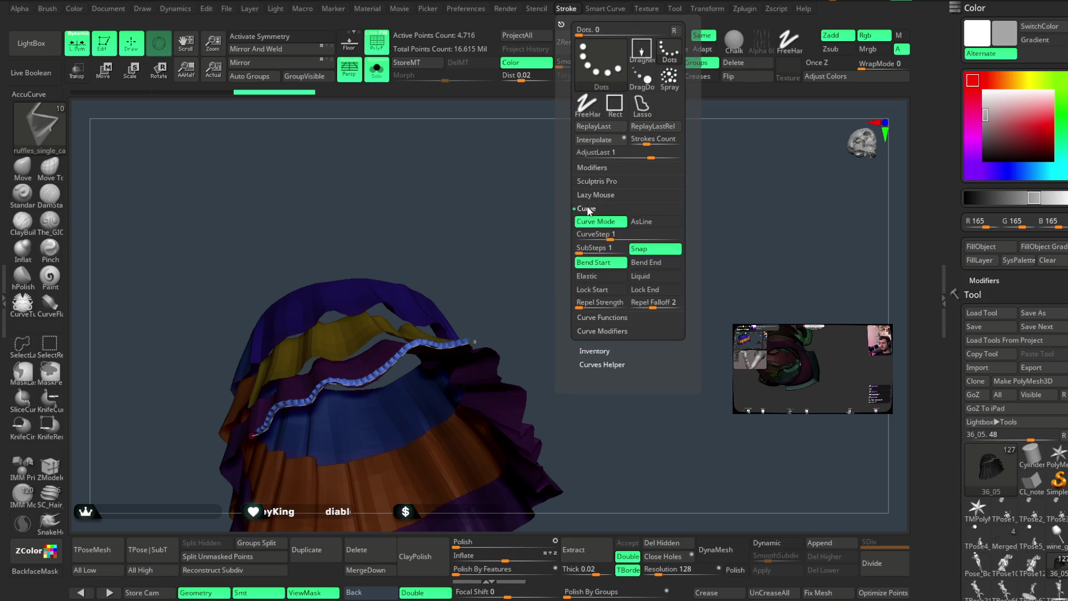
pyautogui.hotkey('ctrl', 'z')
pyautogui.hotkey('ctrl', 'z')
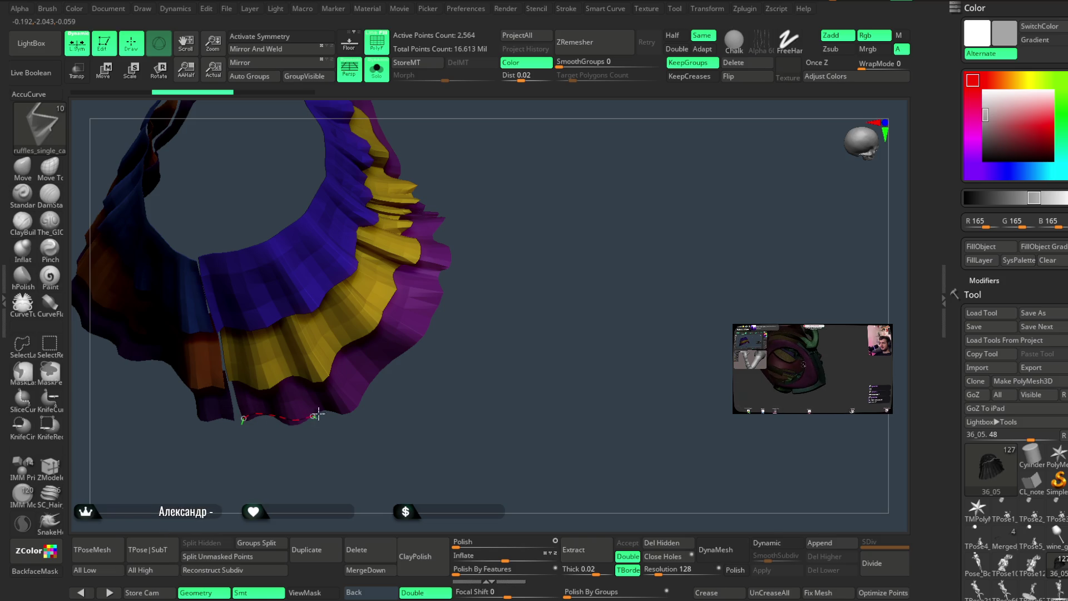
# Draw the ruffle curve along the bottom purple tier's hem and reshape its path.
pyautogui.click(401, 345)
pyautogui.moveTo(539, 214)
pyautogui.mouseDown()
pyautogui.moveTo(504, 239)
pyautogui.moveTo(493, 299)
pyautogui.mouseUp()
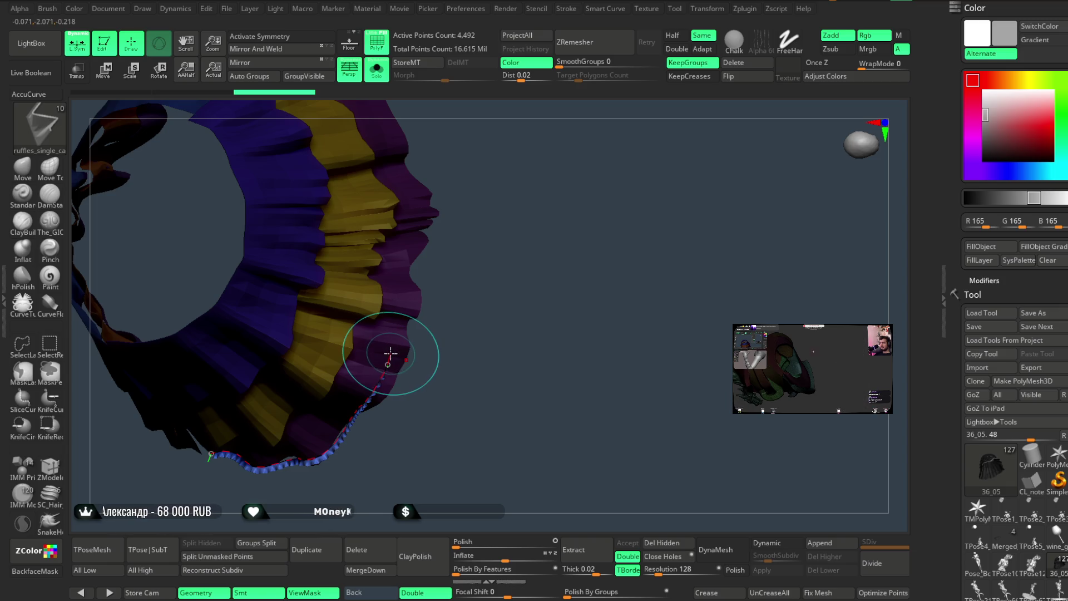
pyautogui.click(416, 208)
pyautogui.moveTo(405, 167)
pyautogui.mouseDown()
pyautogui.moveTo(491, 193)
pyautogui.moveTo(502, 151)
pyautogui.moveTo(499, 172)
pyautogui.mouseUp()
pyautogui.moveTo(370, 352); pyautogui.dragTo(382, 369)
pyautogui.moveTo(450, 319)
pyautogui.mouseDown()
pyautogui.moveTo(476, 346)
pyautogui.moveTo(476, 306)
pyautogui.moveTo(462, 331)
pyautogui.moveTo(429, 352)
pyautogui.mouseUp()
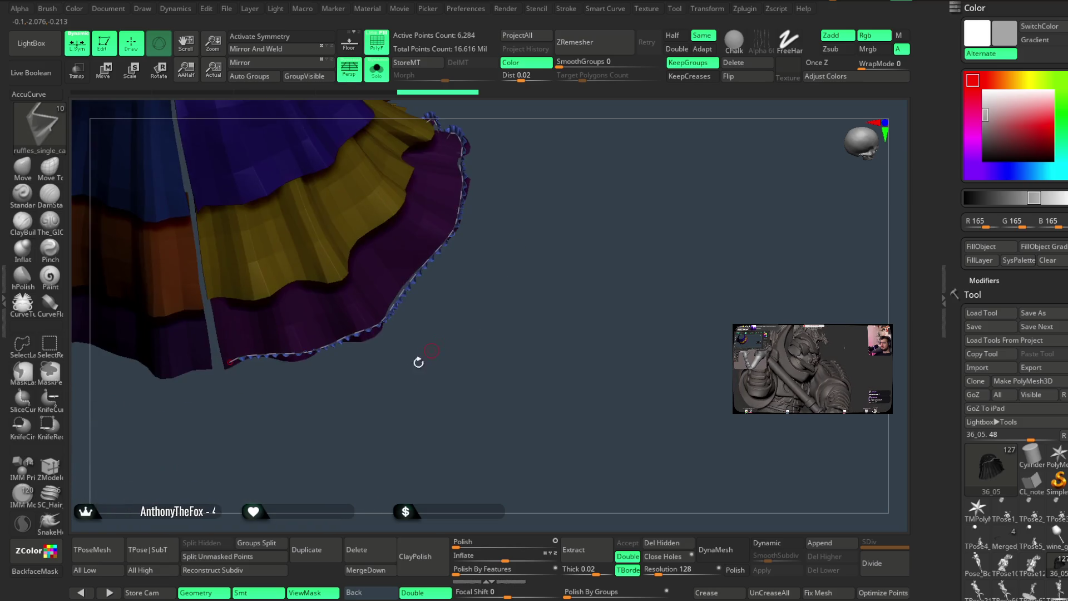
pyautogui.moveTo(351, 327); pyautogui.dragTo(357, 338)
pyautogui.moveTo(539, 226)
pyautogui.mouseDown()
pyautogui.moveTo(524, 209)
pyautogui.moveTo(527, 159)
pyautogui.moveTo(581, 190)
pyautogui.mouseUp()
# Shrink the ruffle trim size and extend the blue ruffle to both ends of the curve.
pyautogui.press('space')
pyautogui.moveTo(572, 232)
pyautogui.mouseDown()
pyautogui.moveTo(602, 224)
pyautogui.moveTo(577, 351)
pyautogui.moveTo(519, 377)
pyautogui.moveTo(498, 360)
pyautogui.moveTo(470, 362)
pyautogui.moveTo(486, 365)
pyautogui.moveTo(539, 322)
pyautogui.moveTo(519, 362)
pyautogui.moveTo(480, 356)
pyautogui.mouseUp()
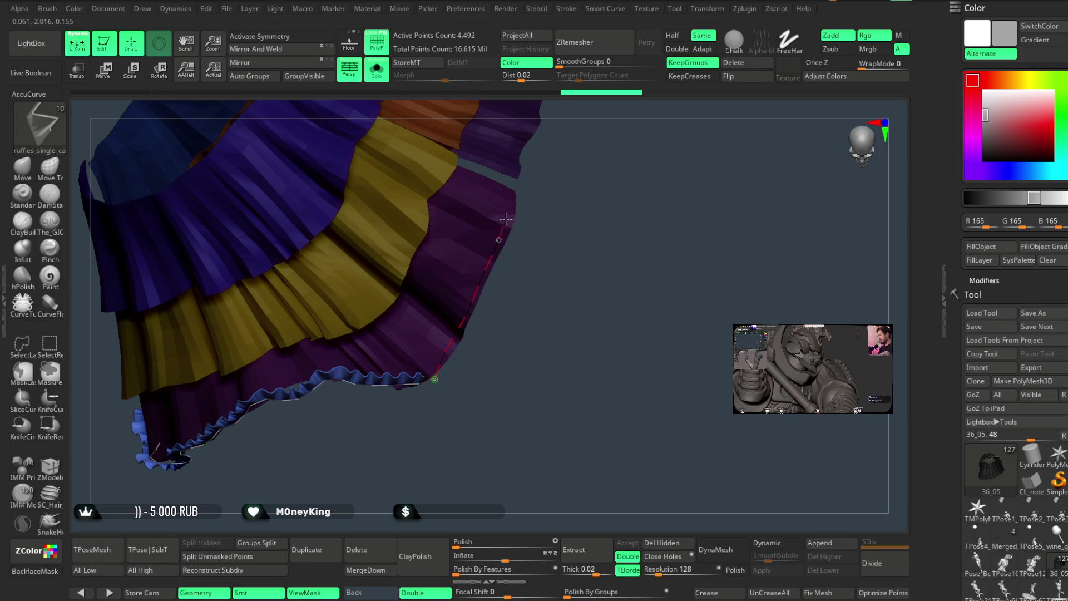
pyautogui.moveTo(569, 238)
pyautogui.mouseDown()
pyautogui.moveTo(584, 238)
pyautogui.moveTo(565, 255)
pyautogui.moveTo(572, 245)
pyautogui.moveTo(574, 264)
pyautogui.moveTo(574, 207)
pyautogui.moveTo(522, 279)
pyautogui.mouseUp()
pyautogui.moveTo(517, 406); pyautogui.dragTo(503, 400)
pyautogui.moveTo(528, 257); pyautogui.dragTo(526, 253)
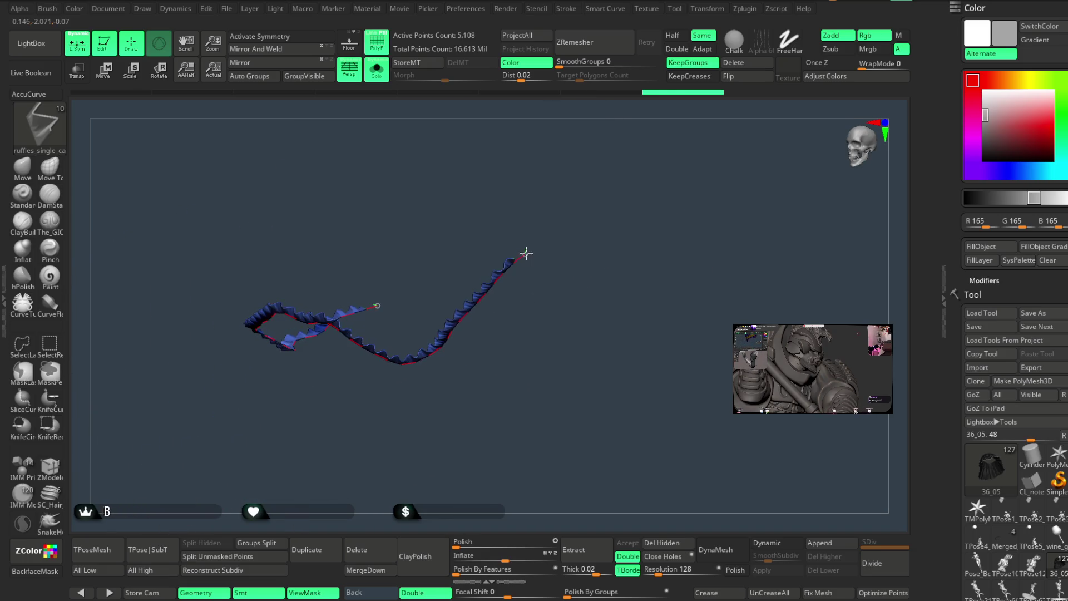
pyautogui.moveTo(499, 363)
pyautogui.mouseDown()
pyautogui.moveTo(639, 358)
pyautogui.moveTo(388, 298)
pyautogui.mouseUp()
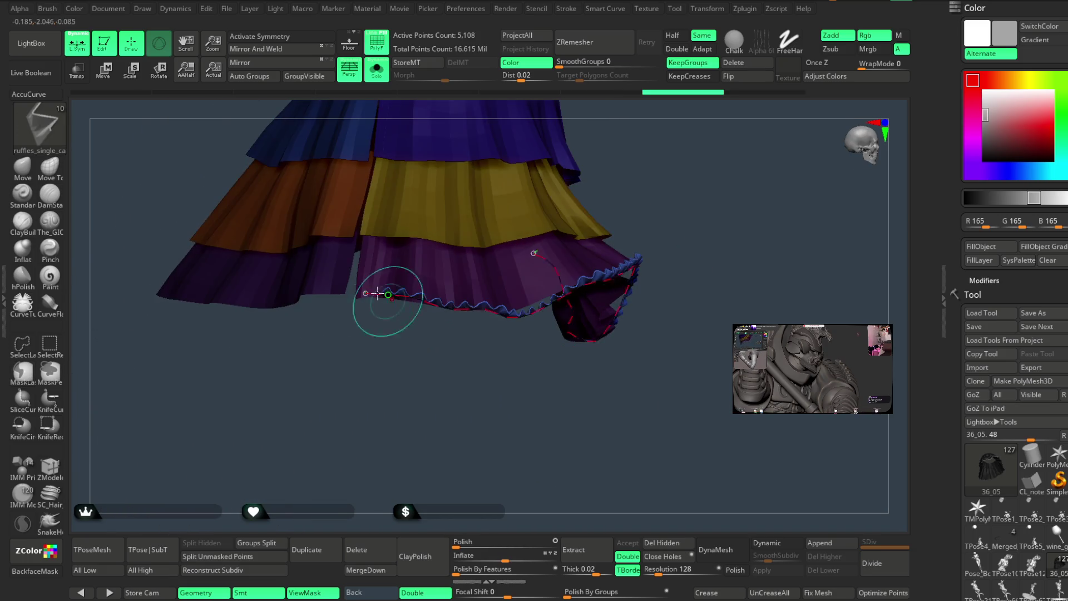
pyautogui.click(365, 288)
pyautogui.moveTo(648, 172)
pyautogui.mouseDown()
pyautogui.moveTo(615, 210)
pyautogui.moveTo(636, 177)
pyautogui.moveTo(601, 193)
pyautogui.moveTo(588, 181)
pyautogui.mouseUp()
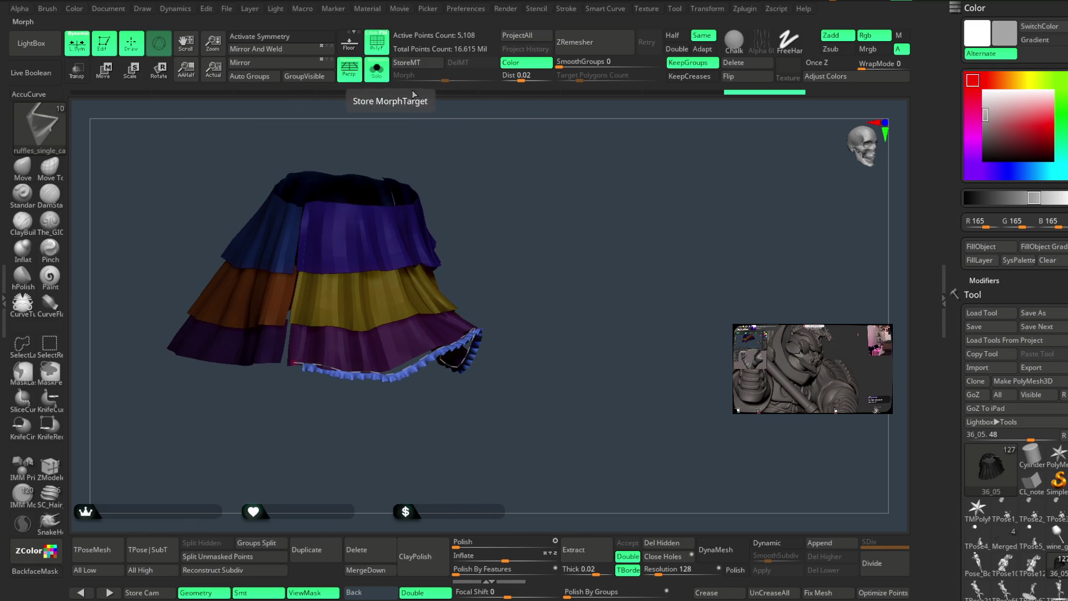
# Orbit around the ruffled skirt, then turn Solo off to show the full character.
pyautogui.moveTo(672, 178)
pyautogui.mouseDown()
pyautogui.moveTo(672, 195)
pyautogui.moveTo(672, 160)
pyautogui.moveTo(639, 124)
pyautogui.moveTo(596, 107)
pyautogui.moveTo(600, 122)
pyautogui.moveTo(682, 131)
pyautogui.moveTo(618, 141)
pyautogui.mouseUp()
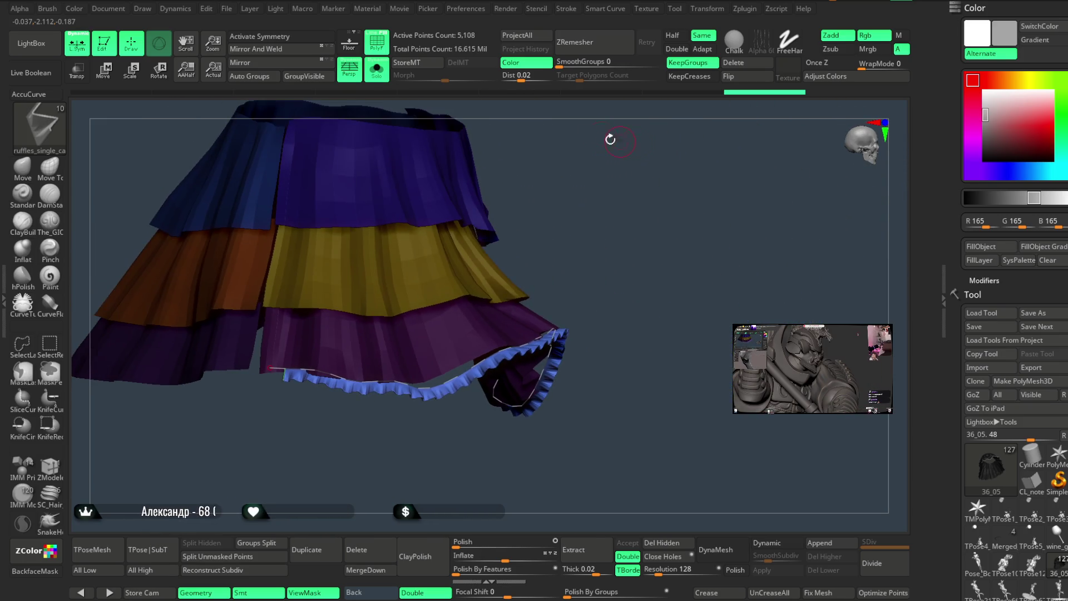
pyautogui.moveTo(543, 178)
pyautogui.mouseDown()
pyautogui.moveTo(603, 238)
pyautogui.moveTo(440, 156)
pyautogui.mouseUp()
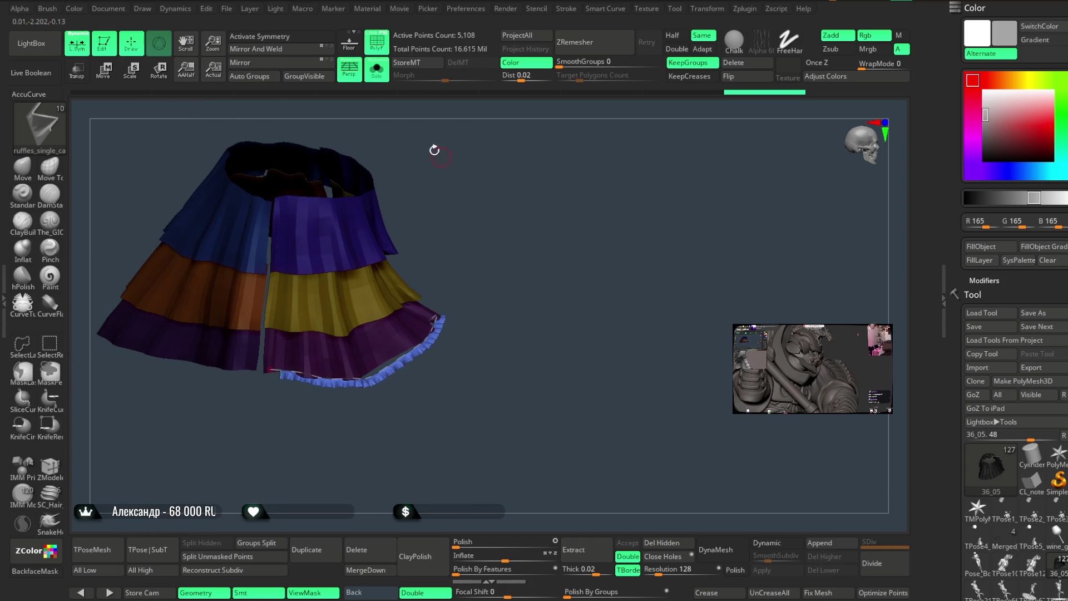
pyautogui.hotkey('ctrl', 'shift', 's')
pyautogui.moveTo(579, 207)
pyautogui.mouseDown()
pyautogui.moveTo(552, 200)
pyautogui.moveTo(613, 181)
pyautogui.moveTo(642, 153)
pyautogui.moveTo(594, 200)
pyautogui.moveTo(616, 235)
pyautogui.moveTo(612, 214)
pyautogui.mouseUp()
pyautogui.press('ctrl')
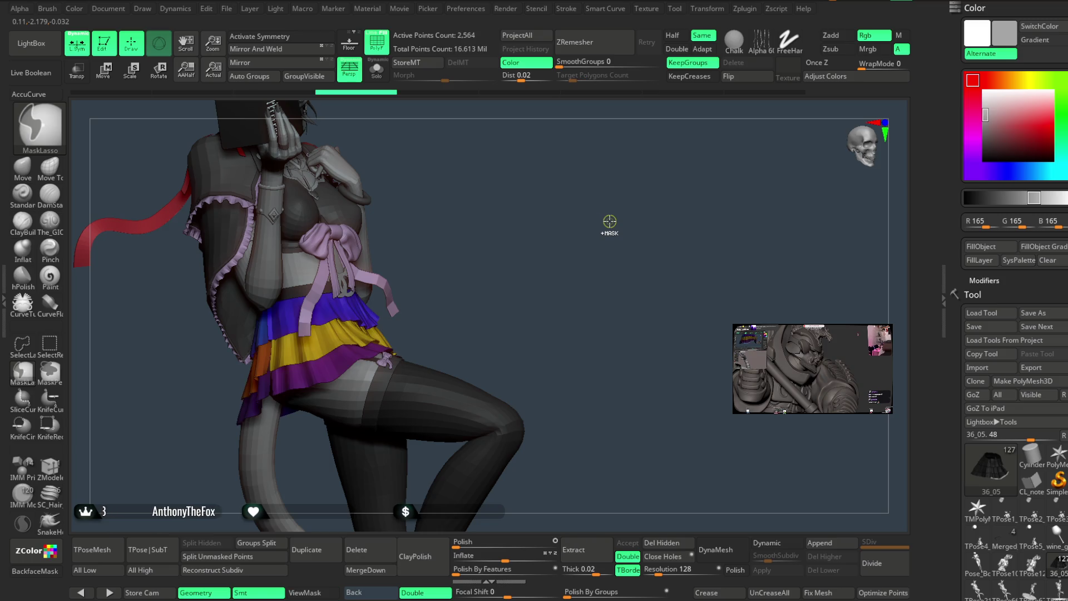
# Frame the skirt, turn Solo back on, and orbit close to the bottom purple tier.
pyautogui.moveTo(608, 219)
pyautogui.keyDown('alt'); pyautogui.mouseDown()
pyautogui.moveTo(608, 281)
pyautogui.moveTo(628, 227)
pyautogui.moveTo(593, 209)
pyautogui.mouseUp(); pyautogui.keyUp('alt')
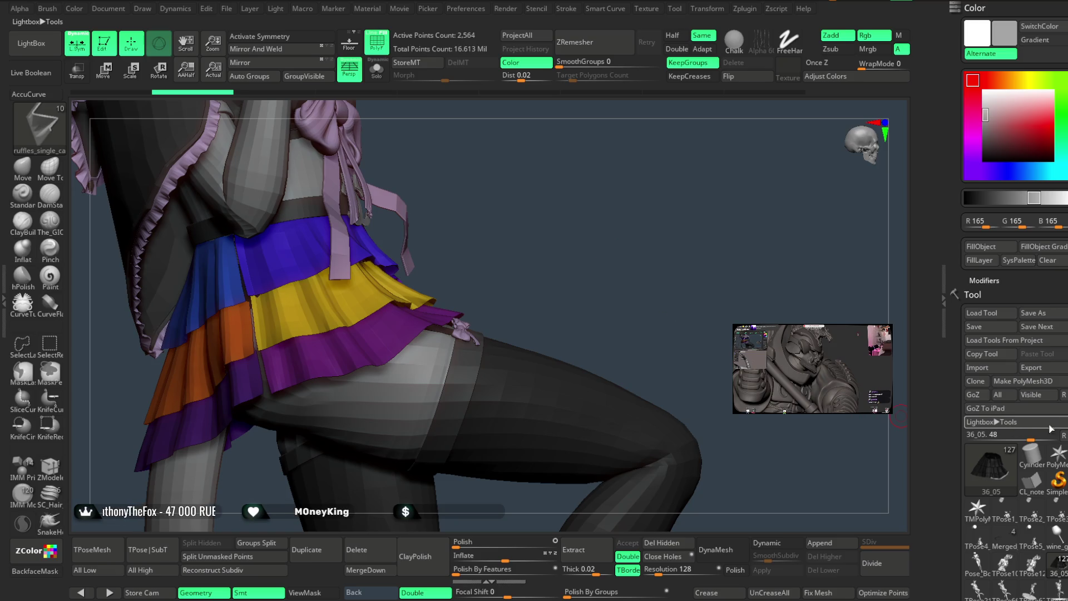
pyautogui.scroll(-15, 1047, 428)
pyautogui.scroll(3, 1017, 390)
pyautogui.moveTo(639, 238)
pyautogui.keyDown('alt'); pyautogui.mouseDown()
pyautogui.moveTo(633, 265)
pyautogui.moveTo(606, 275)
pyautogui.moveTo(620, 255)
pyautogui.moveTo(639, 289)
pyautogui.moveTo(651, 272)
pyautogui.moveTo(649, 295)
pyautogui.moveTo(658, 279)
pyautogui.moveTo(661, 304)
pyautogui.moveTo(655, 297)
pyautogui.mouseUp(); pyautogui.keyUp('alt')
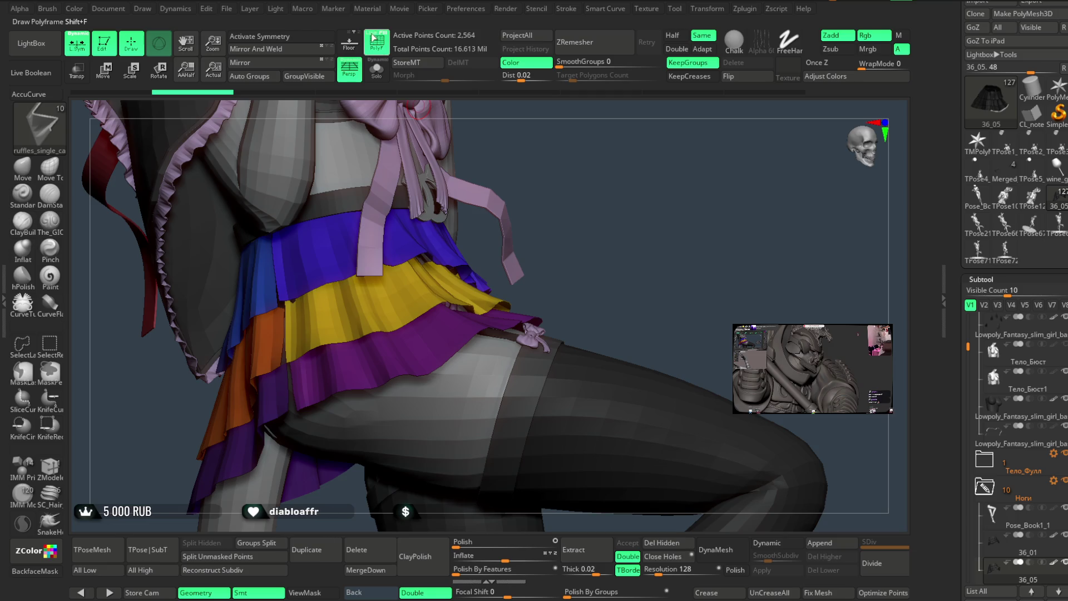
pyautogui.click(377, 72)
pyautogui.moveTo(612, 231)
pyautogui.mouseDown()
pyautogui.moveTo(653, 219)
pyautogui.moveTo(610, 444)
pyautogui.moveTo(553, 450)
pyautogui.moveTo(484, 386)
pyautogui.mouseUp()
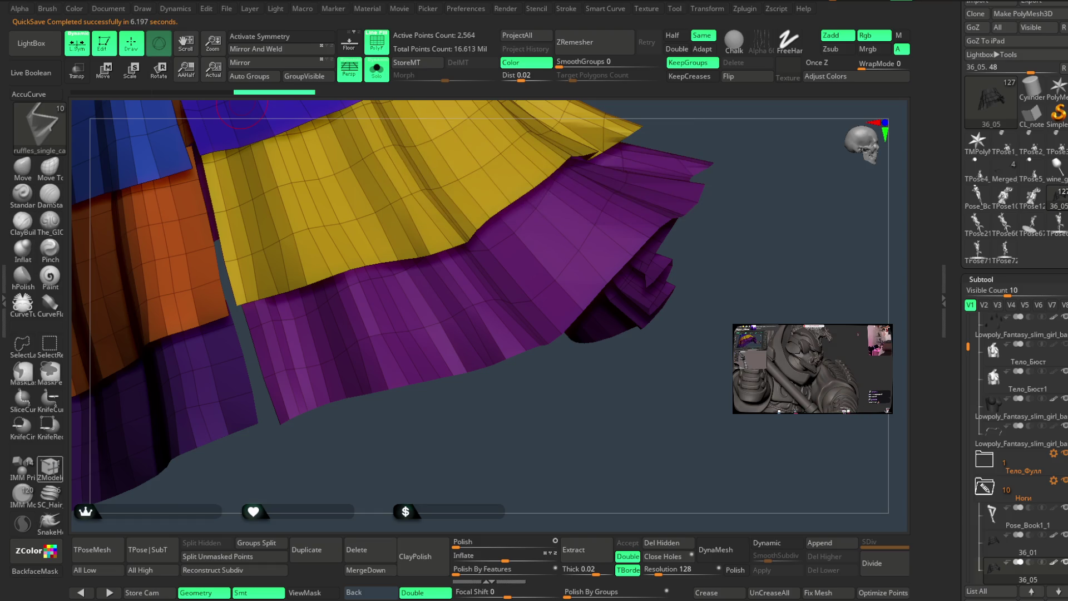
# Dismiss the QuickSave notice and set ZModeler's action to Crease with the ShortestPath target.
pyautogui.click(49, 466)
pyautogui.moveTo(341, 418)
pyautogui.mouseDown()
pyautogui.moveTo(352, 434)
pyautogui.moveTo(301, 434)
pyautogui.mouseUp()
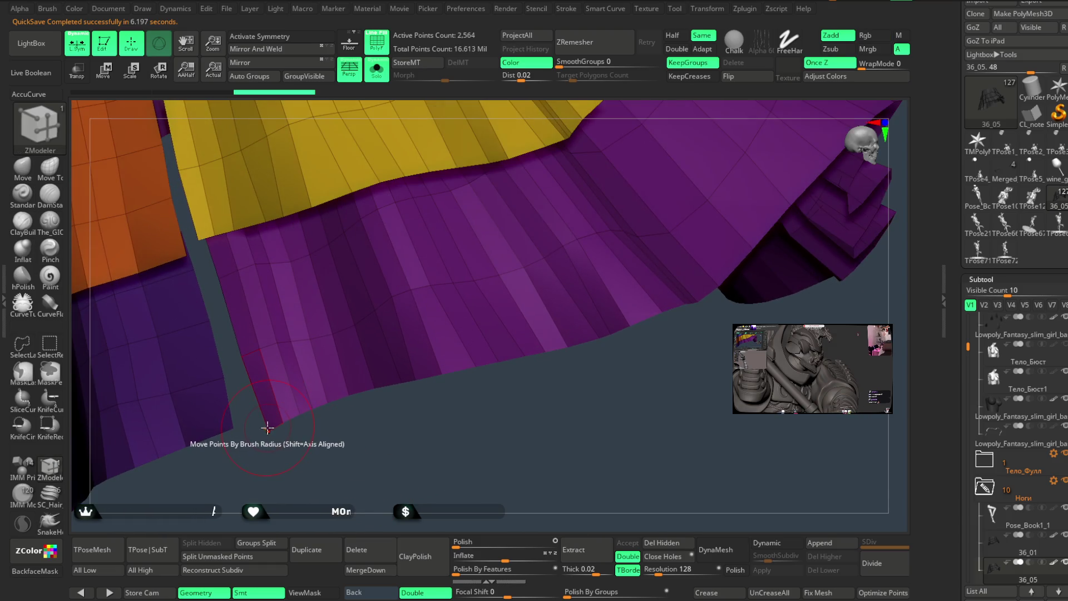
pyautogui.press('space')
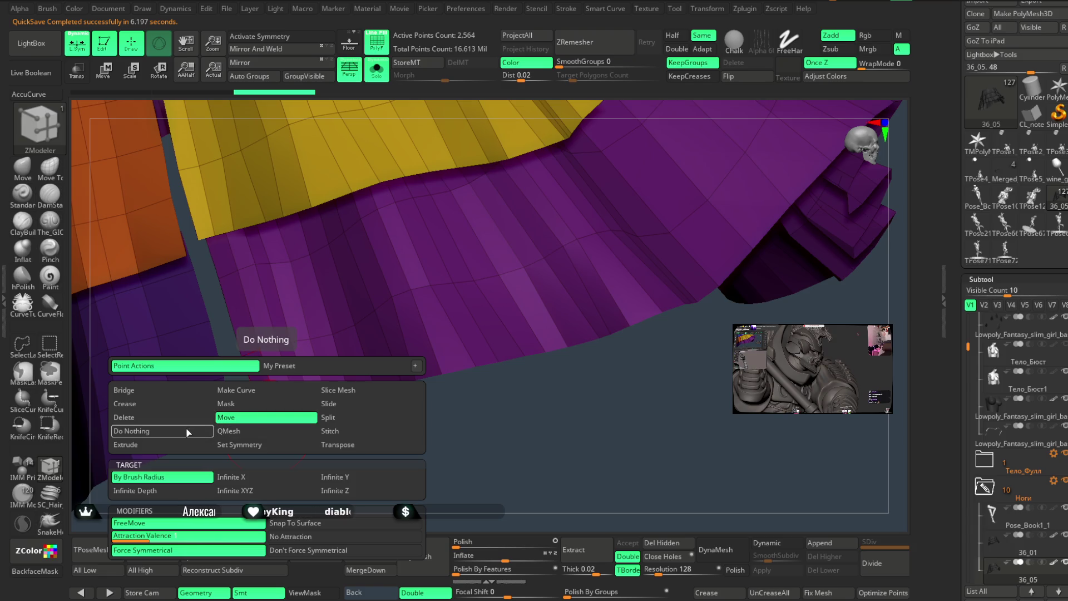
pyautogui.click(181, 409)
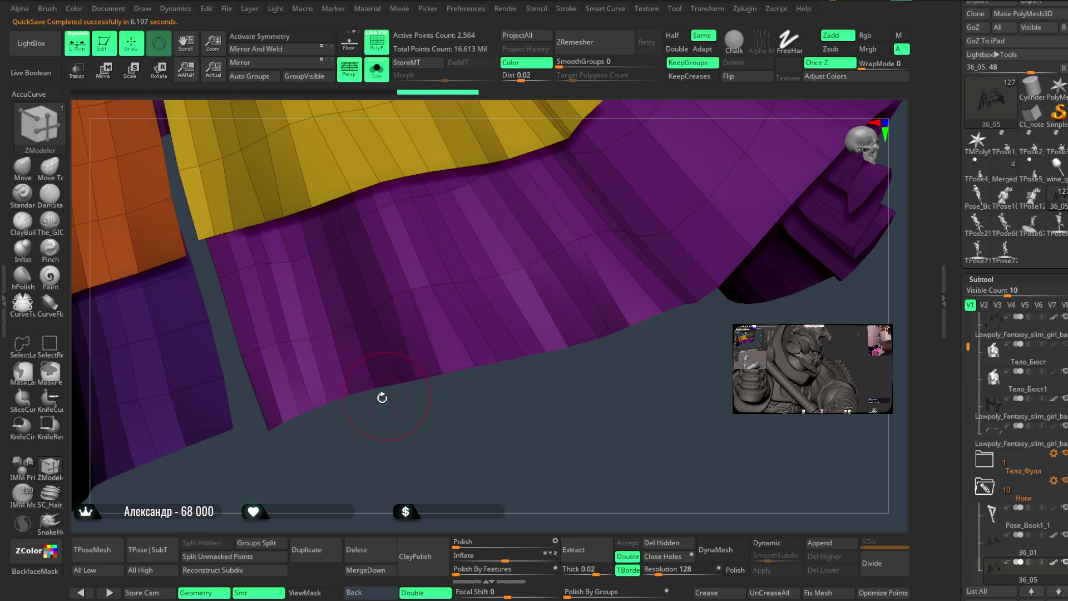
pyautogui.press('space')
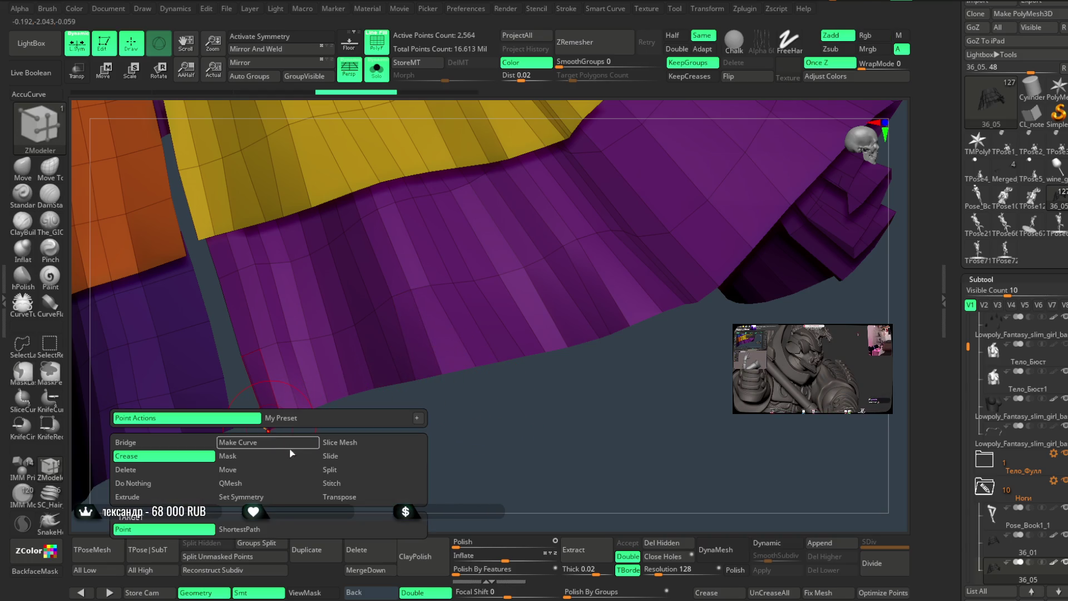
pyautogui.click(271, 528)
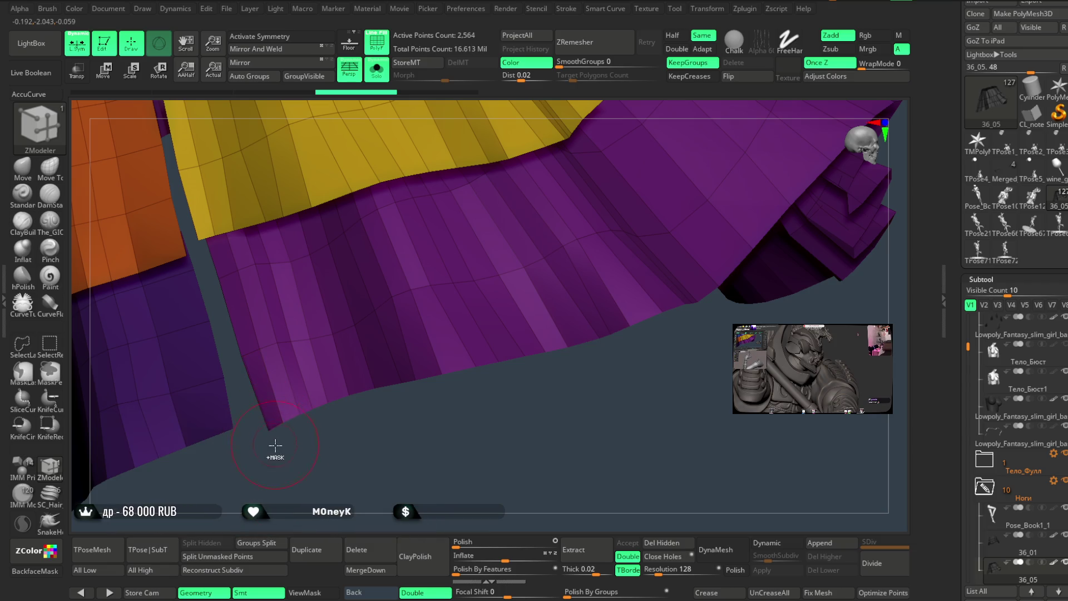
# Trace the crease path along the edges of the purple bottom tier's hem.
pyautogui.click(442, 371)
pyautogui.moveTo(444, 389); pyautogui.dragTo(415, 370)
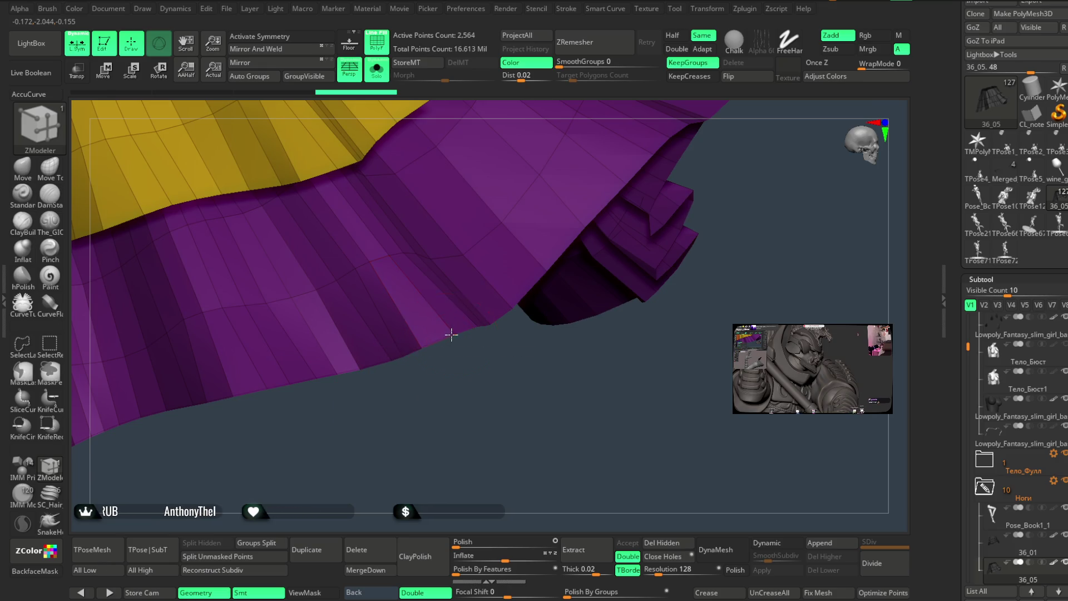
pyautogui.moveTo(451, 334); pyautogui.dragTo(332, 470)
pyautogui.moveTo(628, 177)
pyautogui.mouseDown()
pyautogui.moveTo(520, 303)
pyautogui.moveTo(462, 325)
pyautogui.mouseUp()
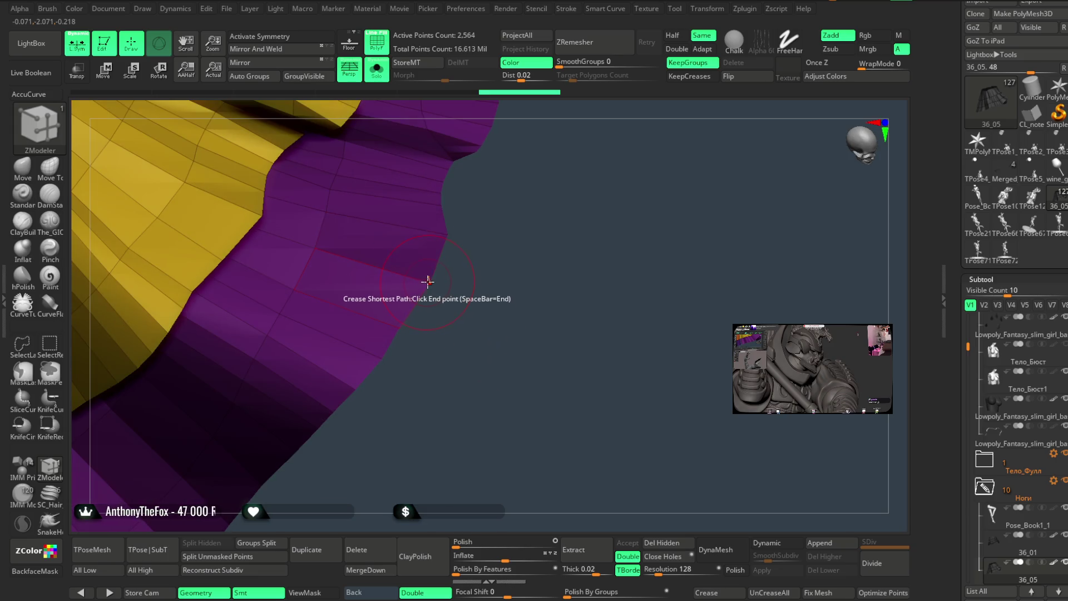
pyautogui.moveTo(490, 246)
pyautogui.mouseDown()
pyautogui.moveTo(465, 334)
pyautogui.moveTo(435, 315)
pyautogui.moveTo(453, 310)
pyautogui.moveTo(448, 389)
pyautogui.moveTo(465, 339)
pyautogui.moveTo(461, 351)
pyautogui.moveTo(464, 284)
pyautogui.mouseUp()
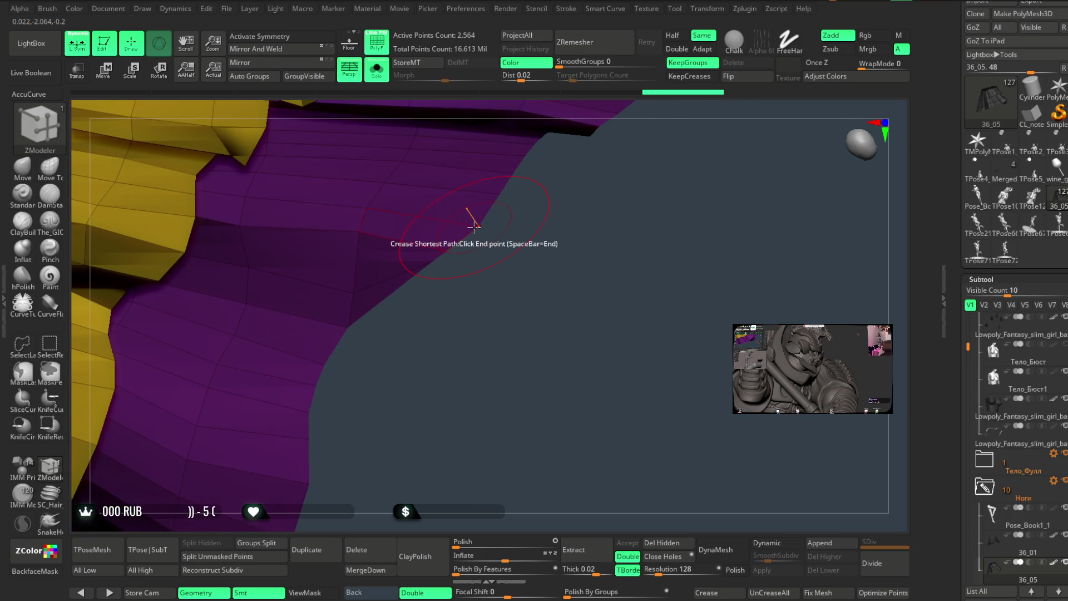
pyautogui.moveTo(536, 246)
pyautogui.mouseDown()
pyautogui.moveTo(417, 432)
pyautogui.moveTo(481, 282)
pyautogui.moveTo(505, 333)
pyautogui.moveTo(467, 314)
pyautogui.mouseUp()
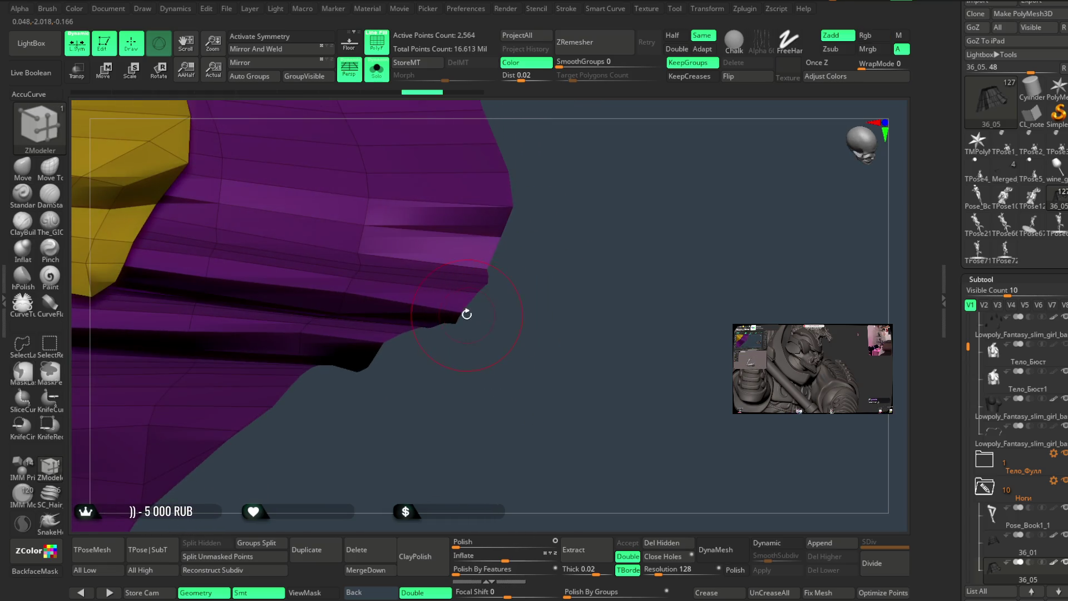
pyautogui.moveTo(447, 398)
pyautogui.mouseDown()
pyautogui.moveTo(452, 428)
pyautogui.moveTo(423, 426)
pyautogui.mouseUp()
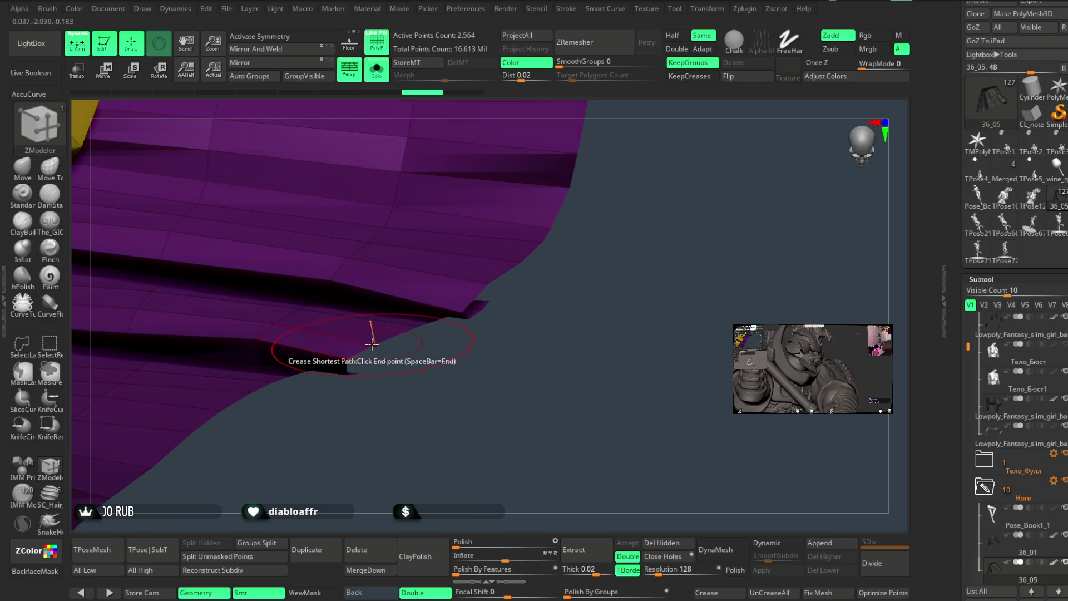
pyautogui.moveTo(439, 387)
pyautogui.mouseDown()
pyautogui.moveTo(412, 388)
pyautogui.moveTo(412, 353)
pyautogui.moveTo(422, 364)
pyautogui.moveTo(549, 343)
pyautogui.moveTo(466, 369)
pyautogui.mouseUp()
pyautogui.moveTo(456, 319)
pyautogui.mouseDown()
pyautogui.moveTo(527, 286)
pyautogui.moveTo(410, 323)
pyautogui.moveTo(496, 245)
pyautogui.moveTo(435, 277)
pyautogui.moveTo(508, 179)
pyautogui.moveTo(499, 310)
pyautogui.moveTo(377, 222)
pyautogui.moveTo(423, 333)
pyautogui.mouseUp()
pyautogui.moveTo(369, 230)
pyautogui.mouseDown()
pyautogui.moveTo(445, 226)
pyautogui.moveTo(469, 302)
pyautogui.moveTo(353, 219)
pyautogui.moveTo(453, 207)
pyautogui.moveTo(472, 248)
pyautogui.moveTo(479, 171)
pyautogui.moveTo(483, 233)
pyautogui.mouseUp()
pyautogui.moveTo(494, 206); pyautogui.dragTo(492, 213)
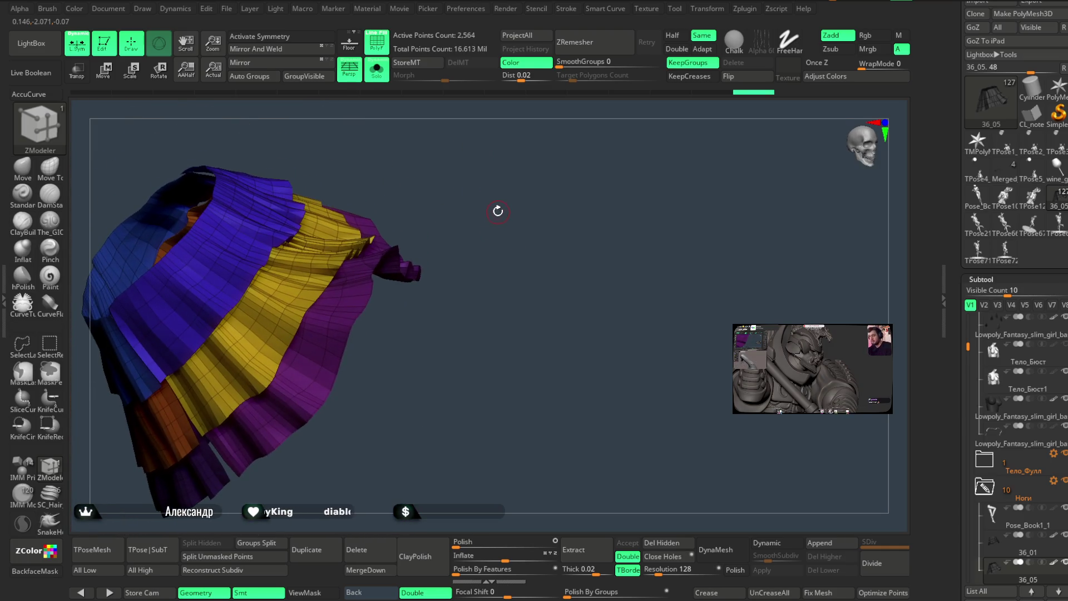
pyautogui.click(567, 10)
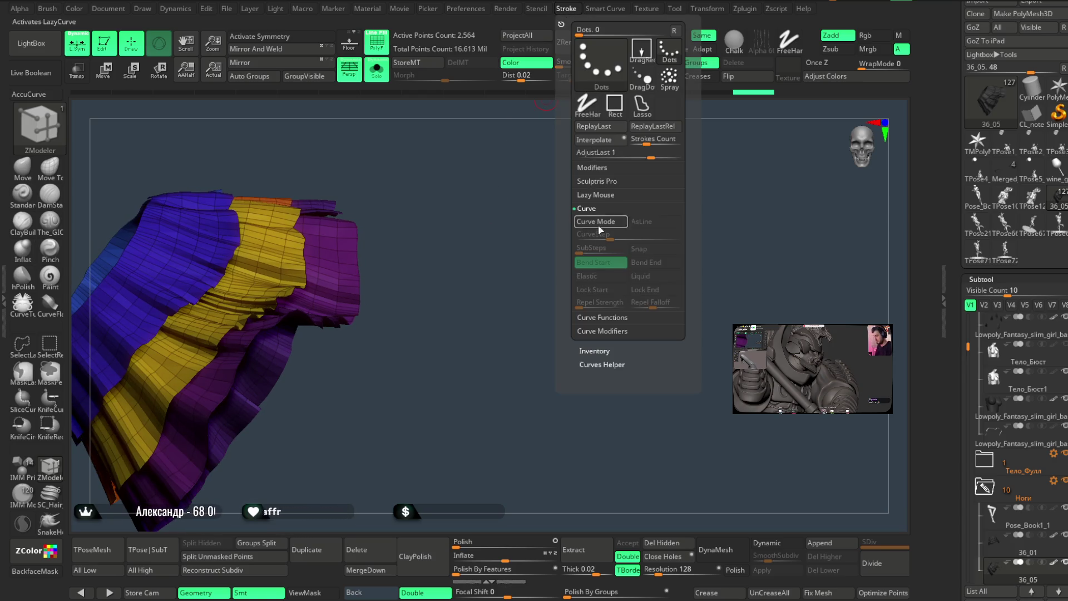
pyautogui.click(597, 322)
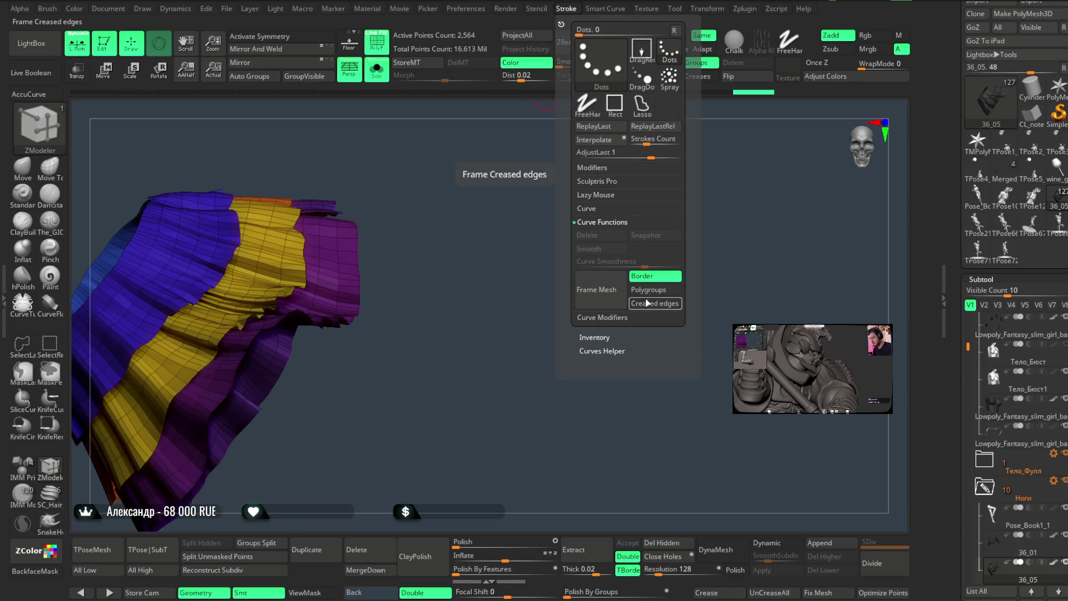
pyautogui.click(597, 289)
pyautogui.moveTo(484, 350)
pyautogui.mouseDown()
pyautogui.moveTo(505, 355)
pyautogui.moveTo(493, 341)
pyautogui.moveTo(541, 219)
pyautogui.mouseUp()
pyautogui.press('ctrl')
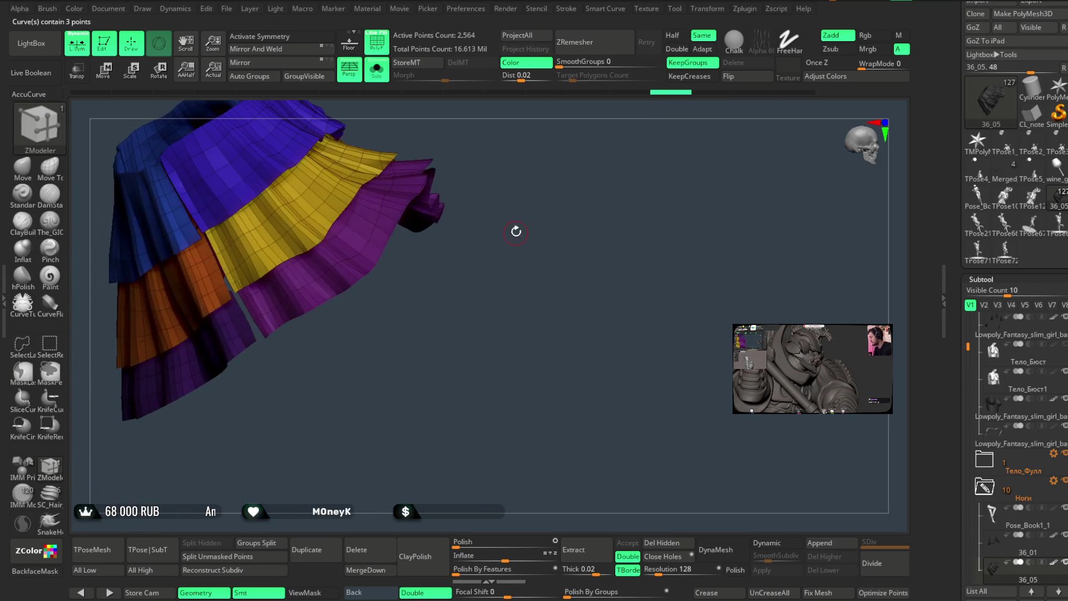
pyautogui.press('ctrl')
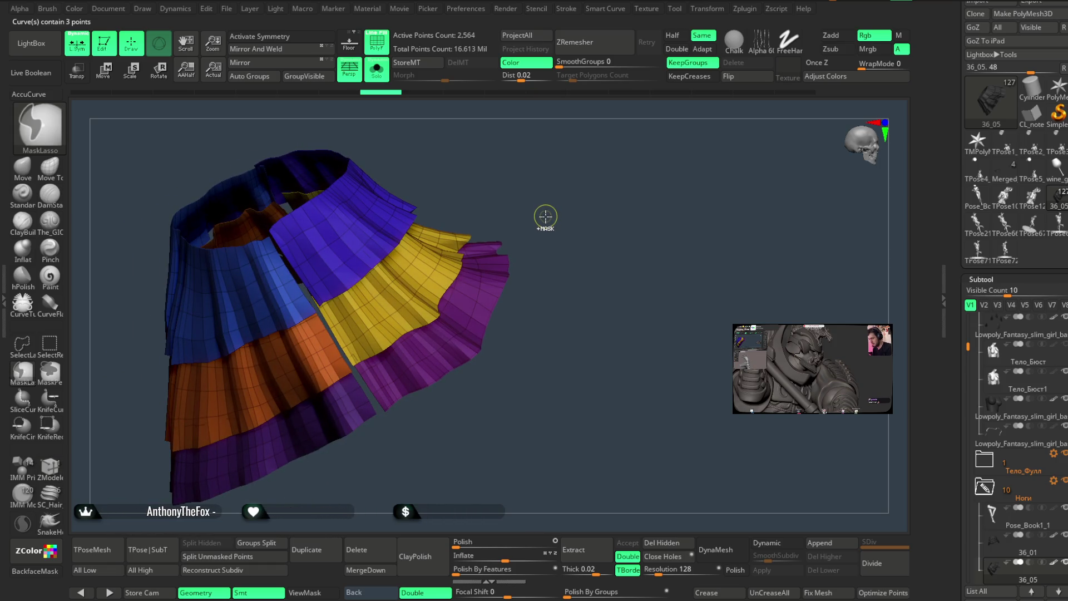
pyautogui.keyDown('ctrl'); pyautogui.moveTo(567, 186); pyautogui.dragTo(571, 150, button='right'); pyautogui.keyUp('ctrl')
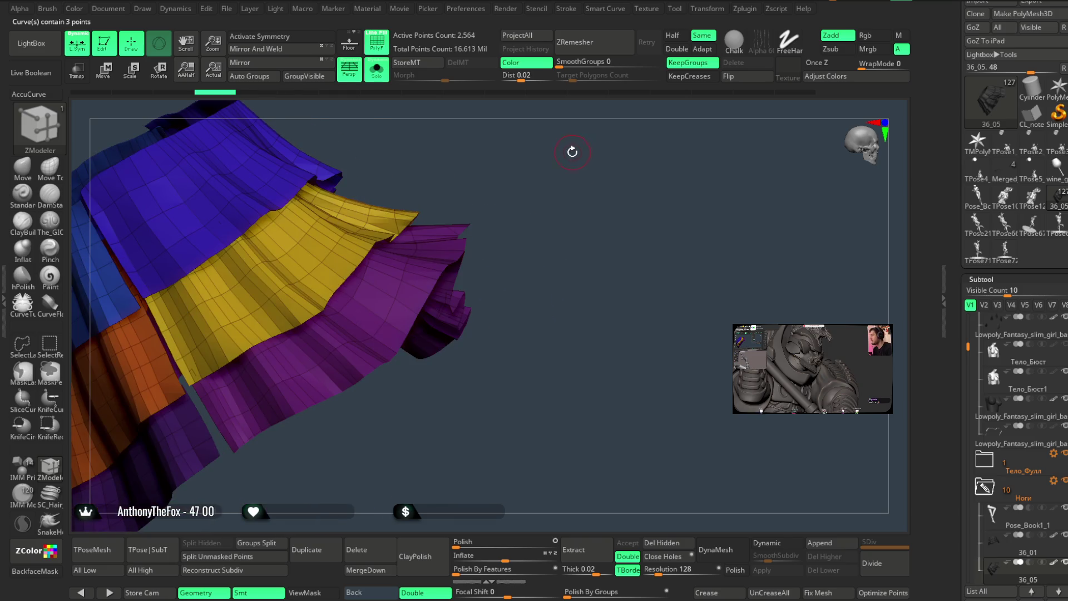
pyautogui.moveTo(564, 166); pyautogui.dragTo(650, 276)
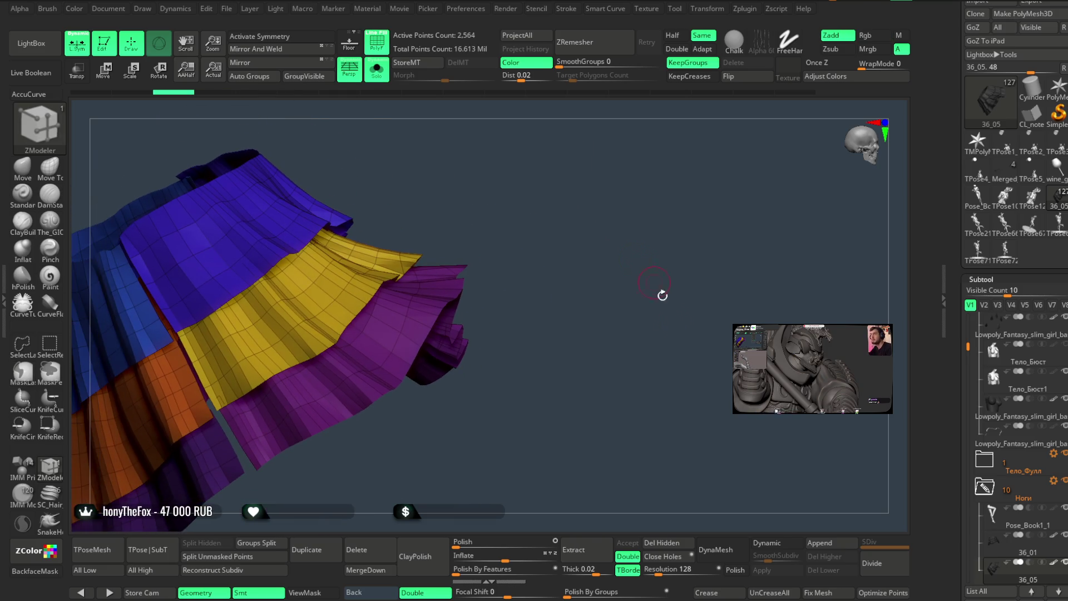
pyautogui.click(767, 543)
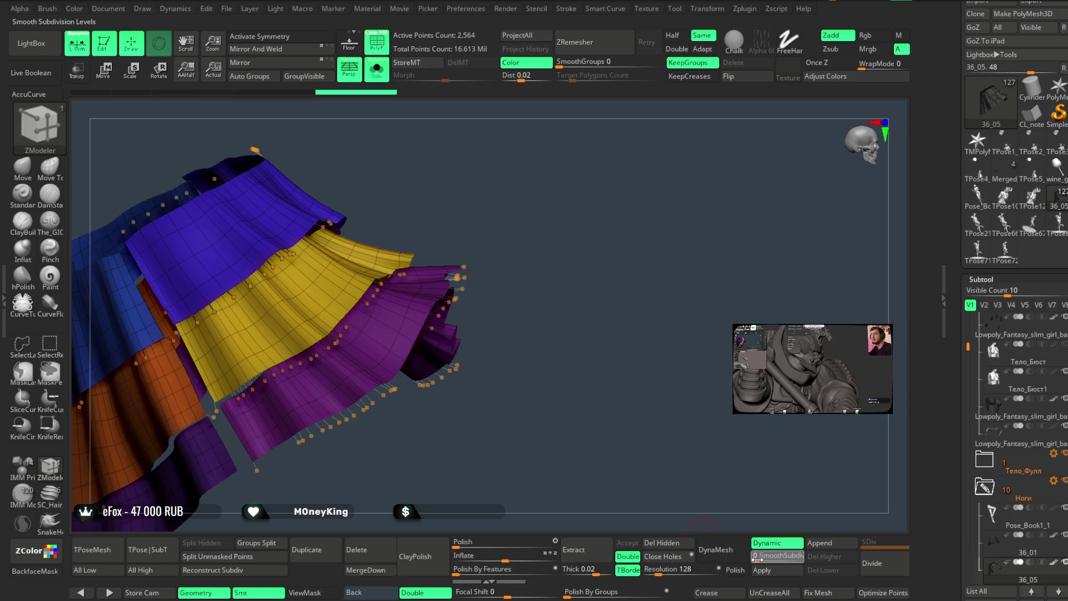
pyautogui.scroll(-5, 1015, 279)
# Scroll down to the Tool > Geometry palette's crease, bevel and subdivision settings.
pyautogui.scroll(-10, 1001, 338)
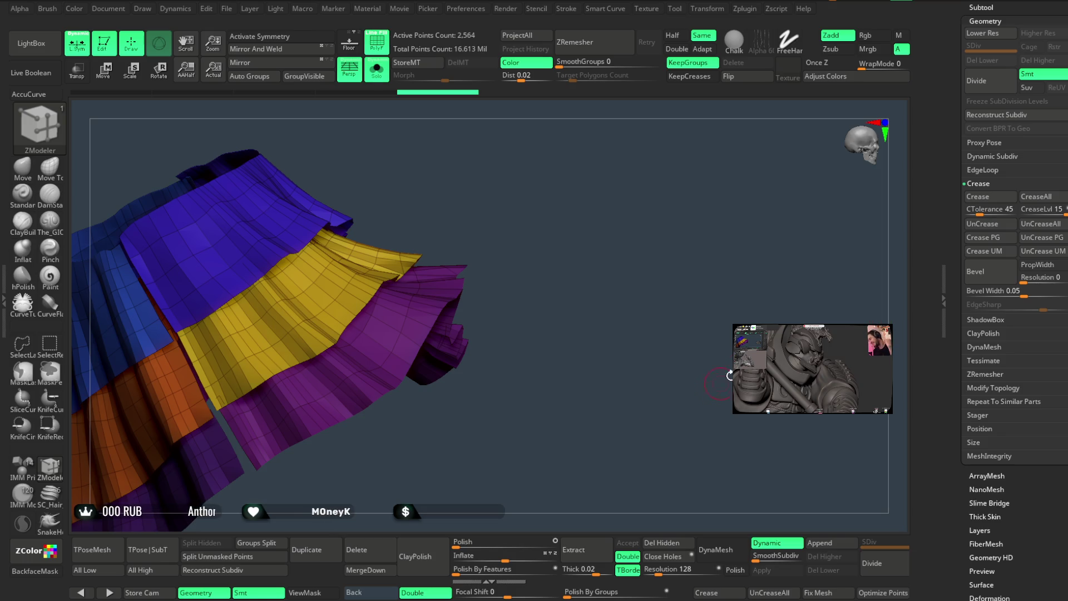
# Set the skirt's Dynamic Subdiv Thickness to 0.00183 with Offset -100.
pyautogui.scroll(2, 979, 112)
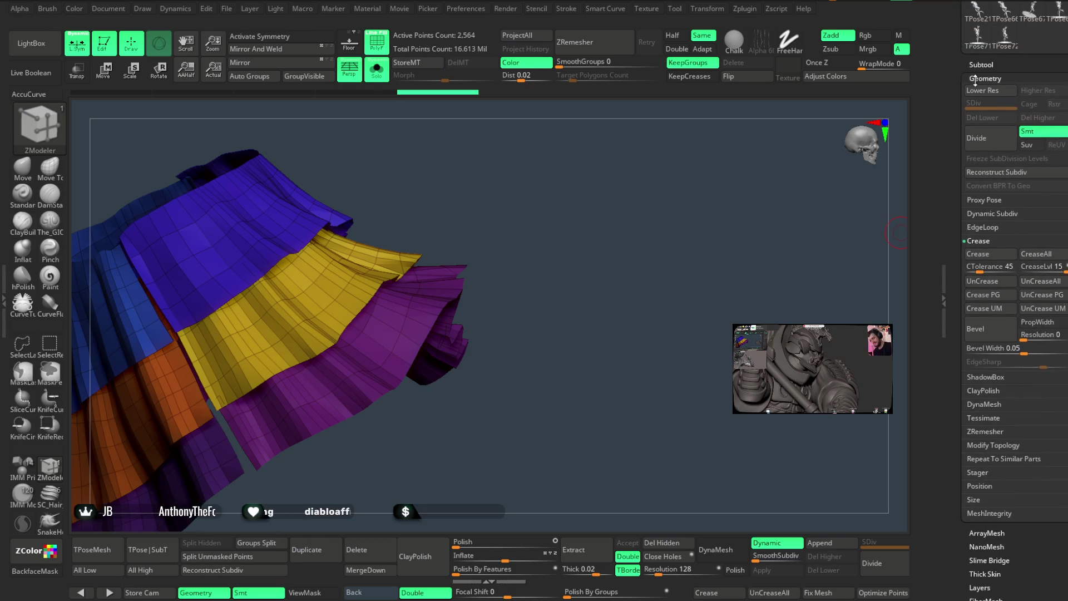
pyautogui.click(992, 214)
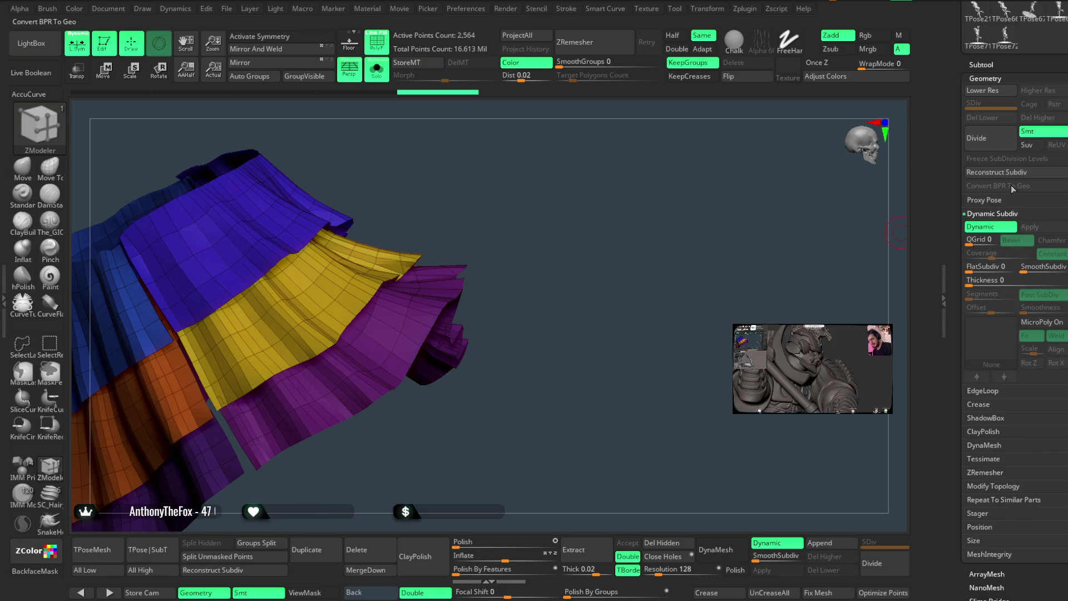
pyautogui.moveTo(986, 281); pyautogui.dragTo(995, 281)
pyautogui.moveTo(611, 278); pyautogui.dragTo(737, 374)
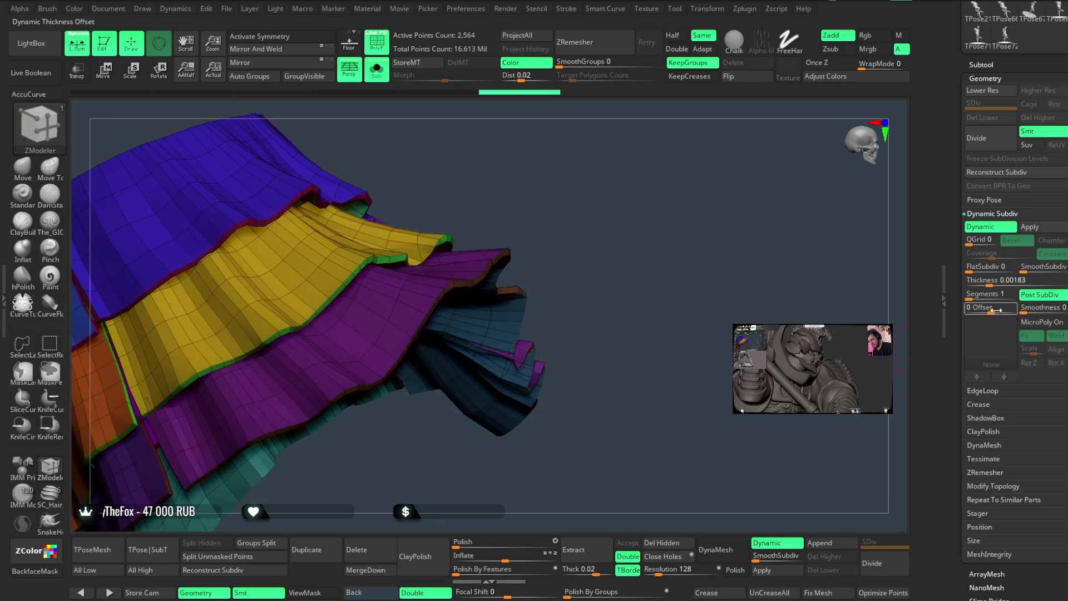
pyautogui.moveTo(675, 282)
pyautogui.mouseDown()
pyautogui.moveTo(777, 272)
pyautogui.moveTo(751, 265)
pyautogui.moveTo(754, 295)
pyautogui.moveTo(745, 237)
pyautogui.moveTo(710, 286)
pyautogui.moveTo(640, 131)
pyautogui.moveTo(715, 150)
pyautogui.moveTo(738, 293)
pyautogui.moveTo(653, 277)
pyautogui.mouseUp()
pyautogui.write('-100')
# Apply the dynamic thickness as real geometry and set the ZModeler edge action to Insert EdgeLoop.
pyautogui.click(472, 223)
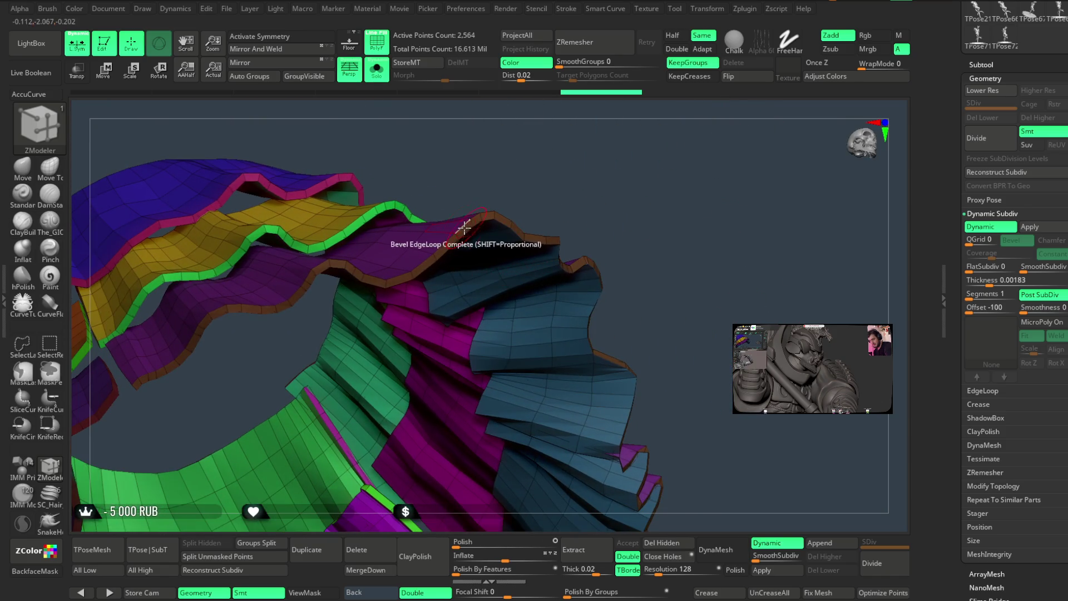
pyautogui.click(455, 238)
pyautogui.moveTo(495, 183)
pyautogui.mouseDown()
pyautogui.moveTo(515, 167)
pyautogui.moveTo(641, 148)
pyautogui.moveTo(479, 318)
pyautogui.mouseUp()
pyautogui.hotkey('shift', 'd')
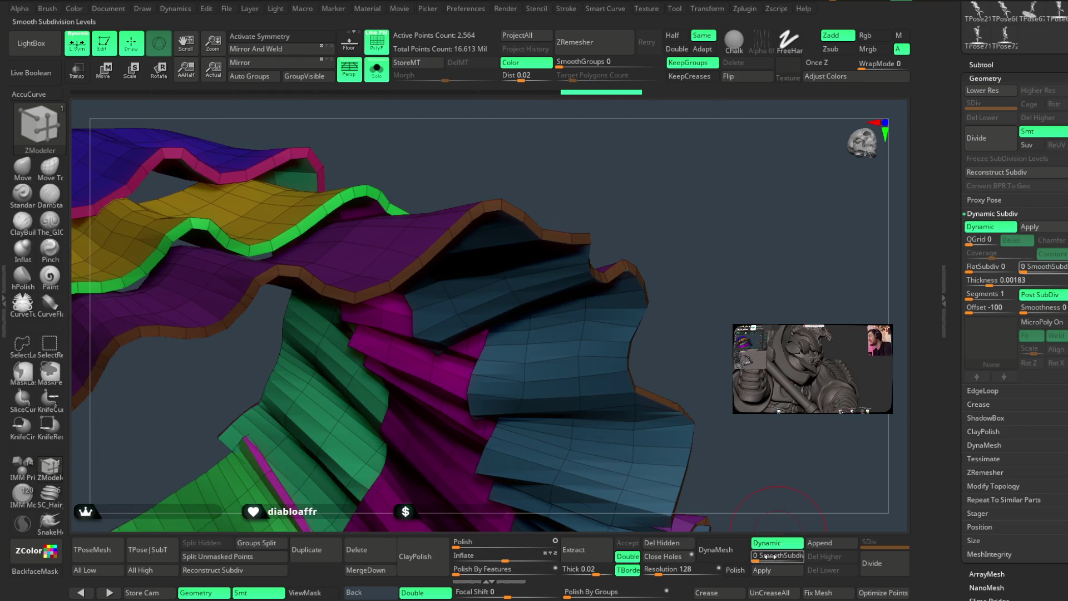
pyautogui.moveTo(666, 209)
pyautogui.mouseDown()
pyautogui.moveTo(672, 219)
pyautogui.moveTo(673, 202)
pyautogui.moveTo(477, 214)
pyautogui.mouseUp()
pyautogui.press('space')
pyautogui.click(453, 241)
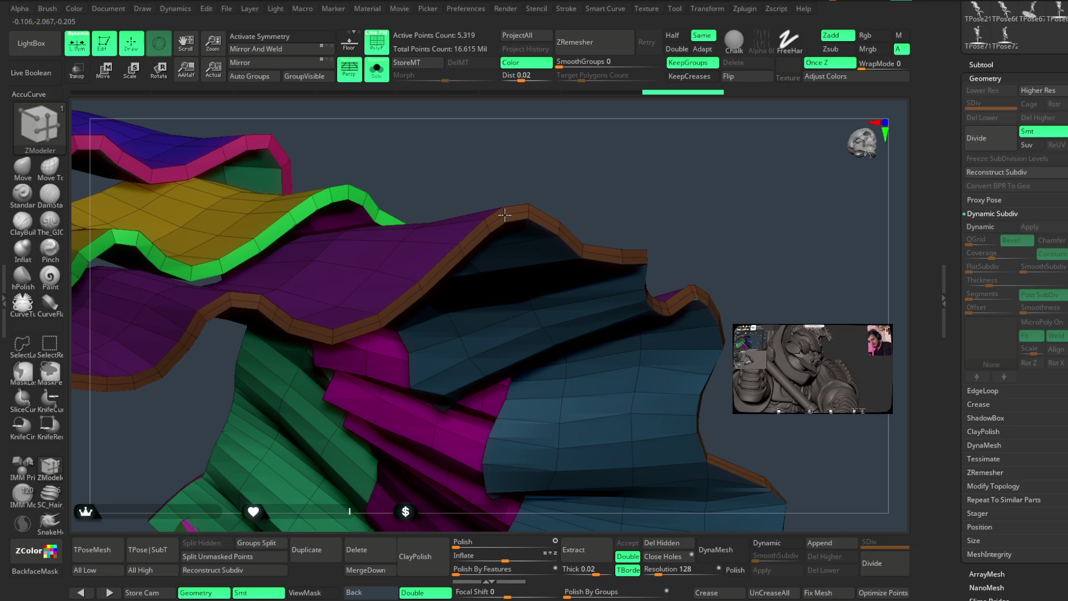
# Insert edge loops along the green and neighbouring coloured tier rims.
pyautogui.moveTo(524, 169); pyautogui.dragTo(446, 263)
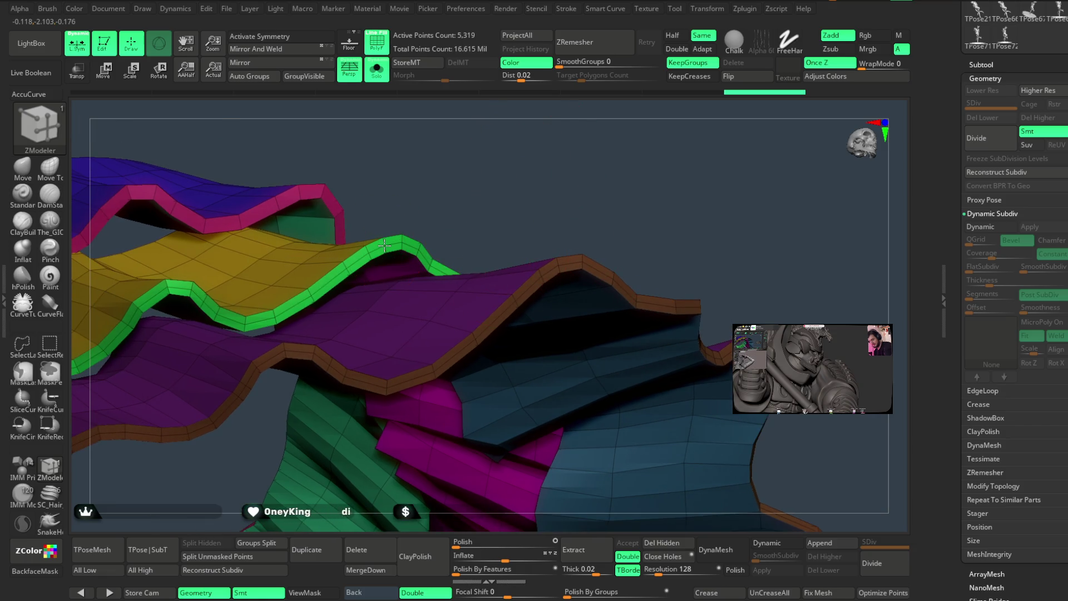
pyautogui.moveTo(426, 167)
pyautogui.mouseDown()
pyautogui.moveTo(417, 245)
pyautogui.moveTo(579, 164)
pyautogui.moveTo(553, 126)
pyautogui.moveTo(607, 179)
pyautogui.moveTo(591, 169)
pyautogui.moveTo(703, 186)
pyautogui.moveTo(601, 187)
pyautogui.mouseUp()
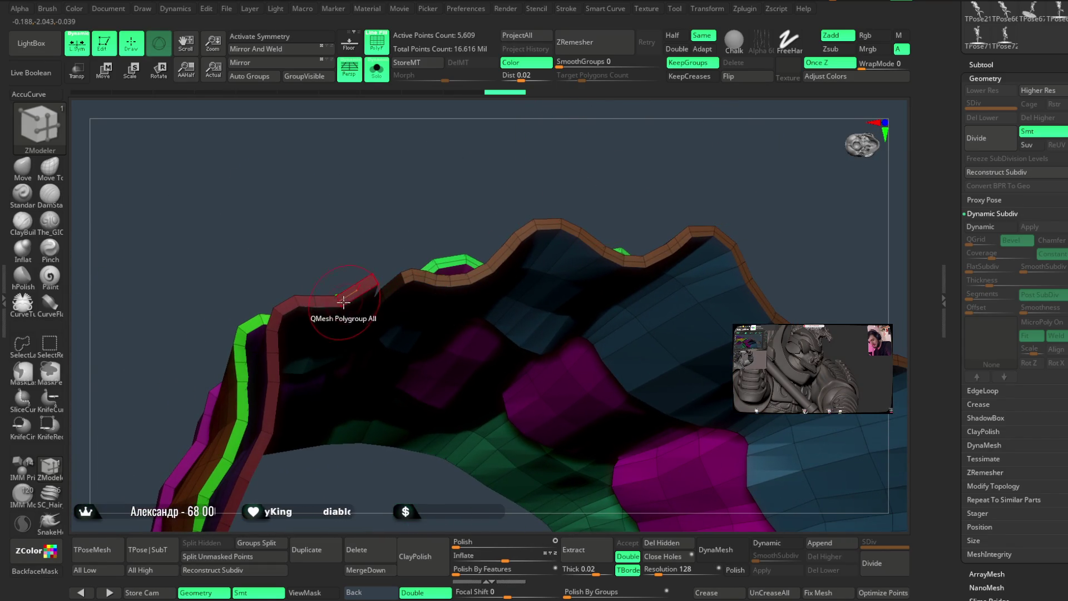
pyautogui.moveTo(343, 201)
pyautogui.mouseDown()
pyautogui.moveTo(410, 147)
pyautogui.moveTo(311, 295)
pyautogui.moveTo(382, 209)
pyautogui.moveTo(279, 295)
pyautogui.mouseUp()
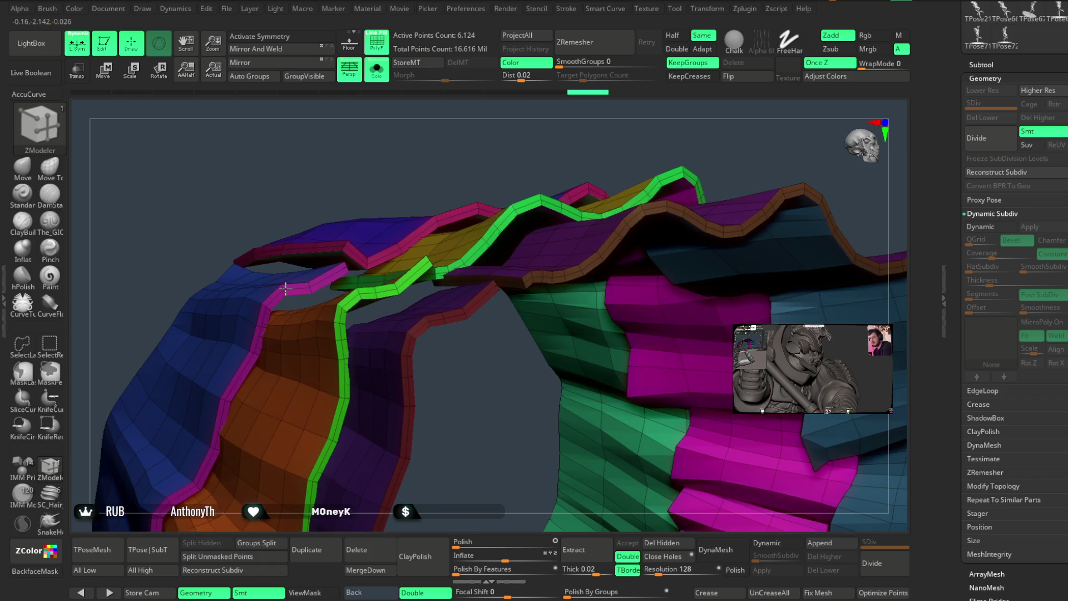
pyautogui.moveTo(741, 152)
pyautogui.mouseDown()
pyautogui.moveTo(489, 195)
pyautogui.moveTo(526, 278)
pyautogui.moveTo(439, 477)
pyautogui.moveTo(381, 424)
pyautogui.mouseUp()
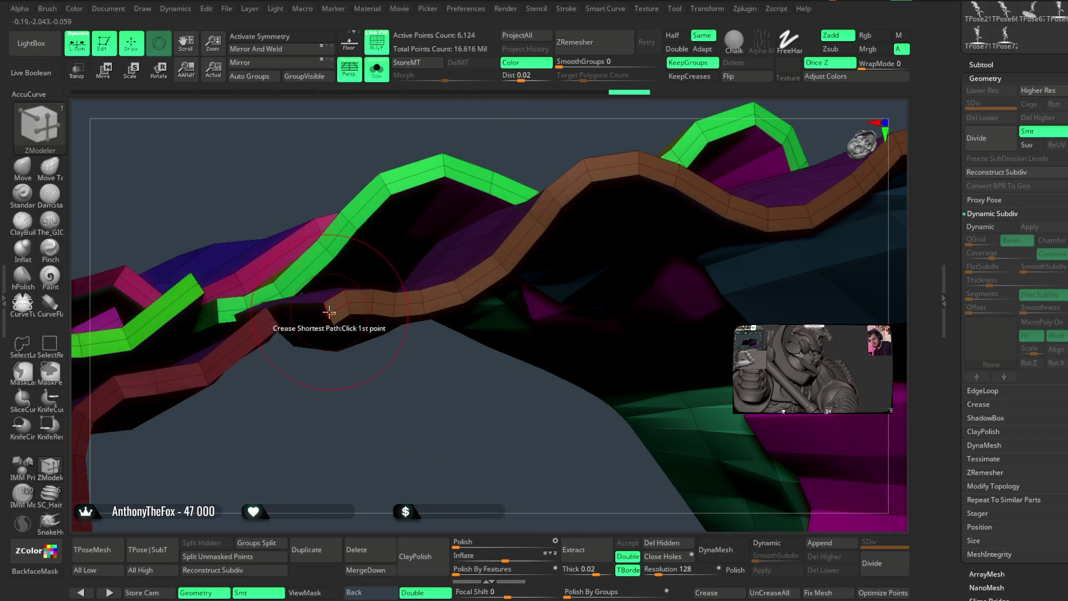
# Switch to Crease ShortestPath and place crease points along the brown rim.
pyautogui.press('space')
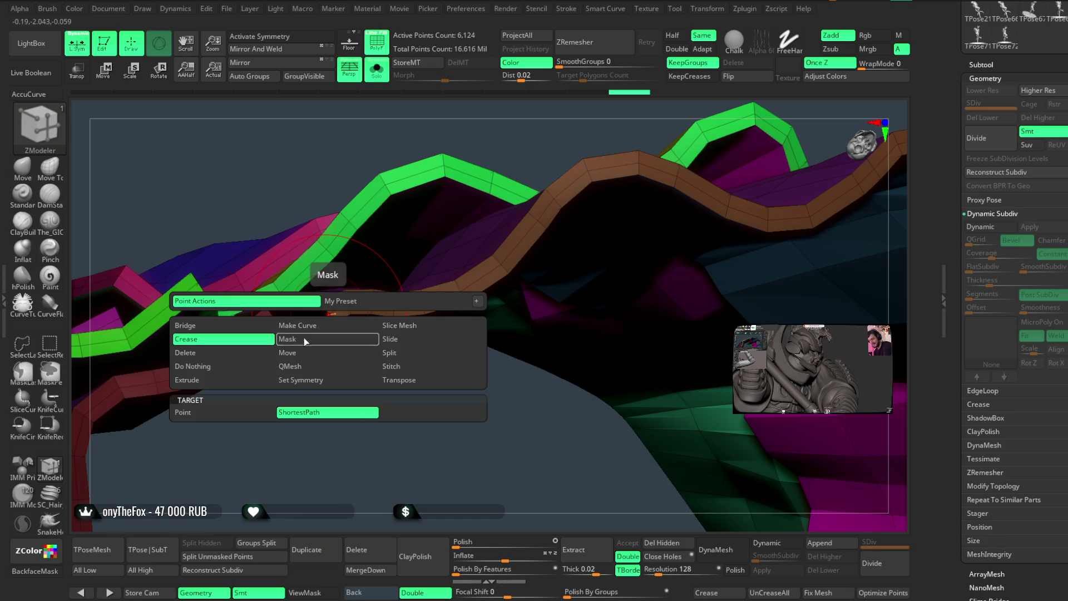
pyautogui.click(330, 315)
pyautogui.moveTo(334, 370); pyautogui.dragTo(353, 389)
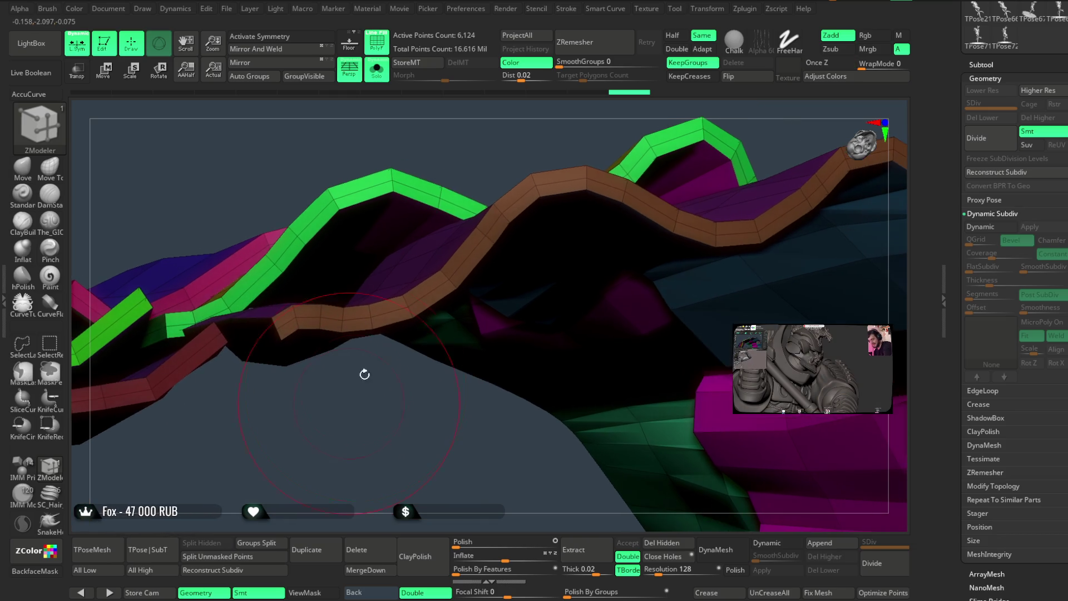
pyautogui.moveTo(535, 155); pyautogui.dragTo(329, 219)
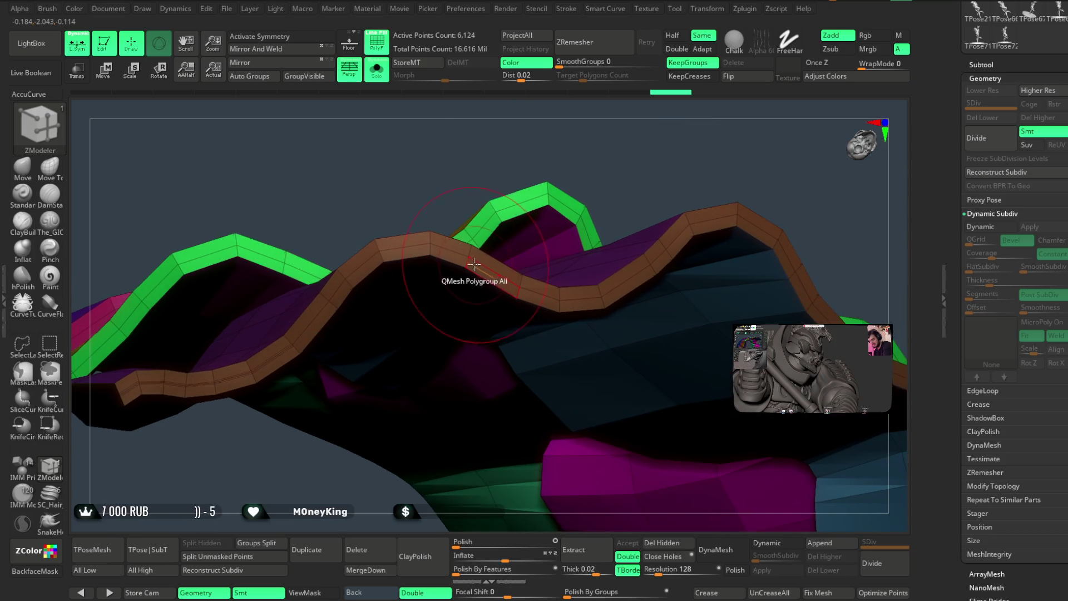
pyautogui.moveTo(547, 160); pyautogui.dragTo(545, 190)
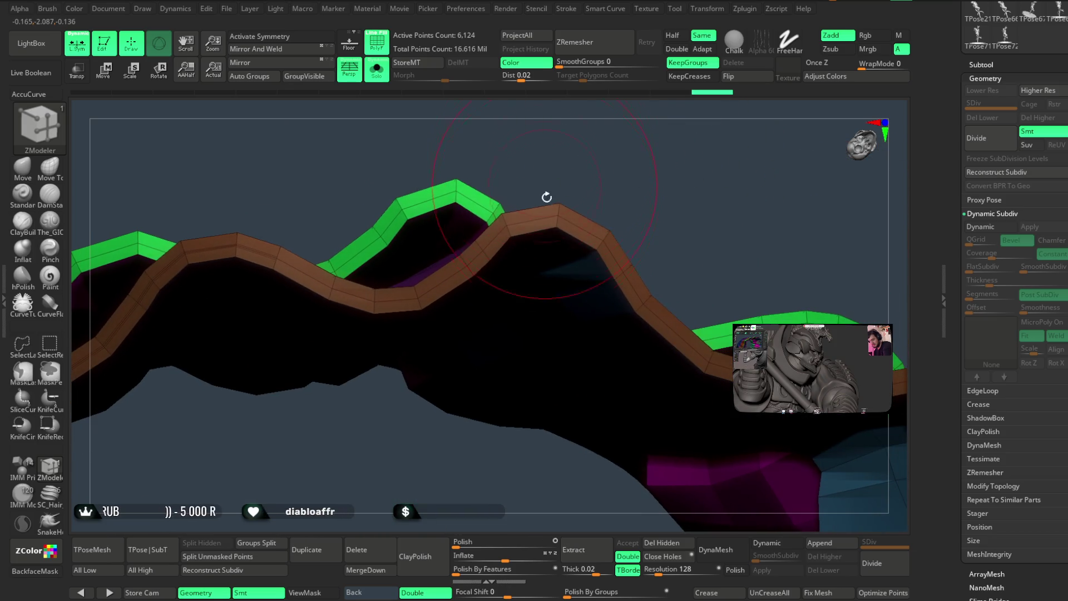
pyautogui.moveTo(666, 175)
pyautogui.mouseDown()
pyautogui.moveTo(593, 186)
pyautogui.moveTo(548, 282)
pyautogui.mouseUp()
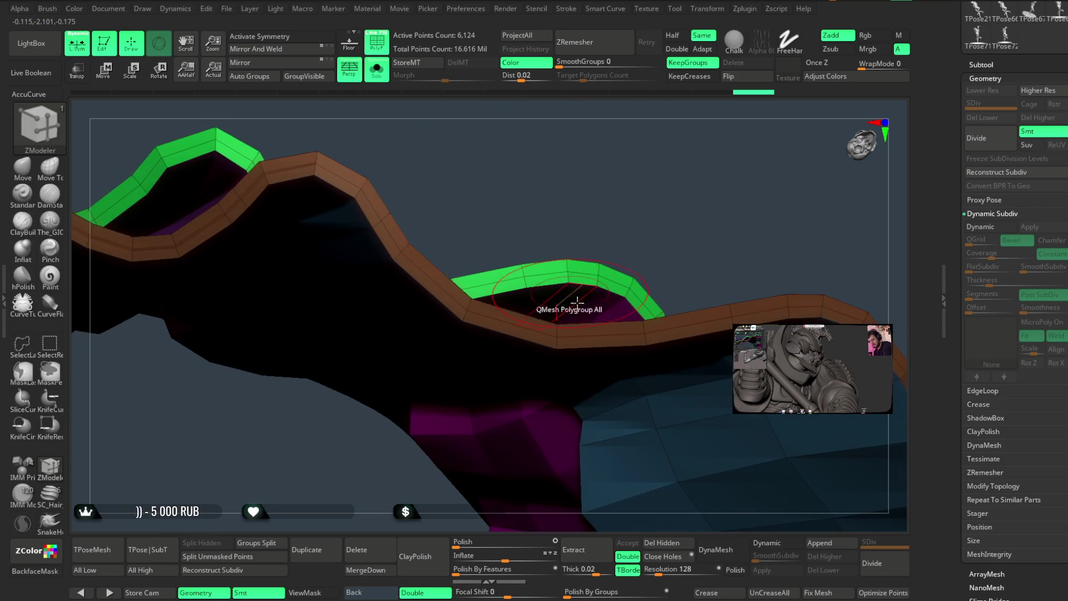
pyautogui.moveTo(708, 191)
pyautogui.mouseDown()
pyautogui.moveTo(740, 183)
pyautogui.moveTo(700, 204)
pyautogui.mouseUp()
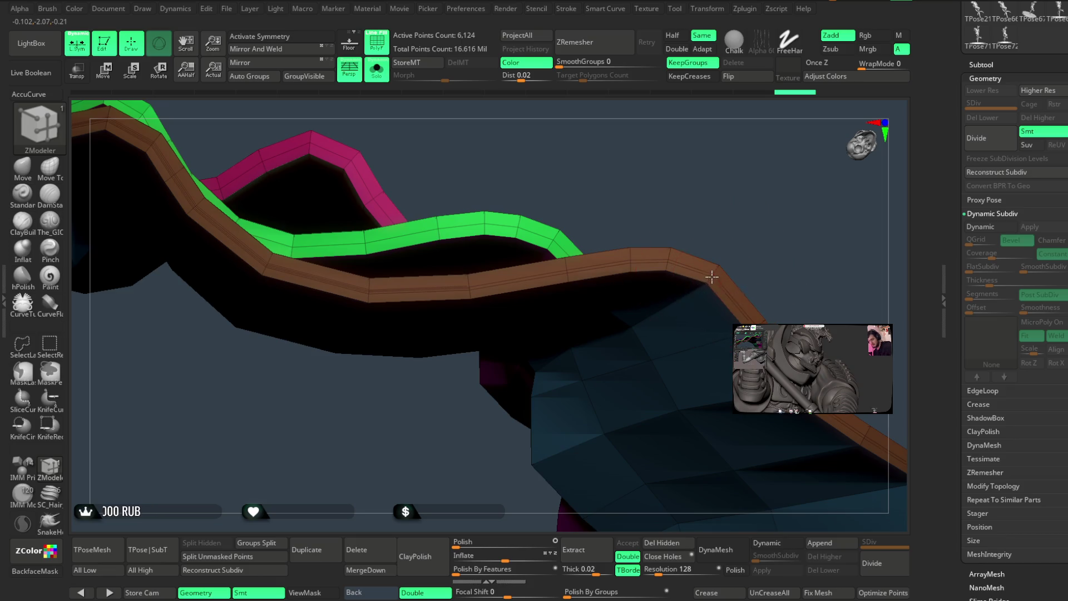
pyautogui.moveTo(810, 243); pyautogui.dragTo(669, 251)
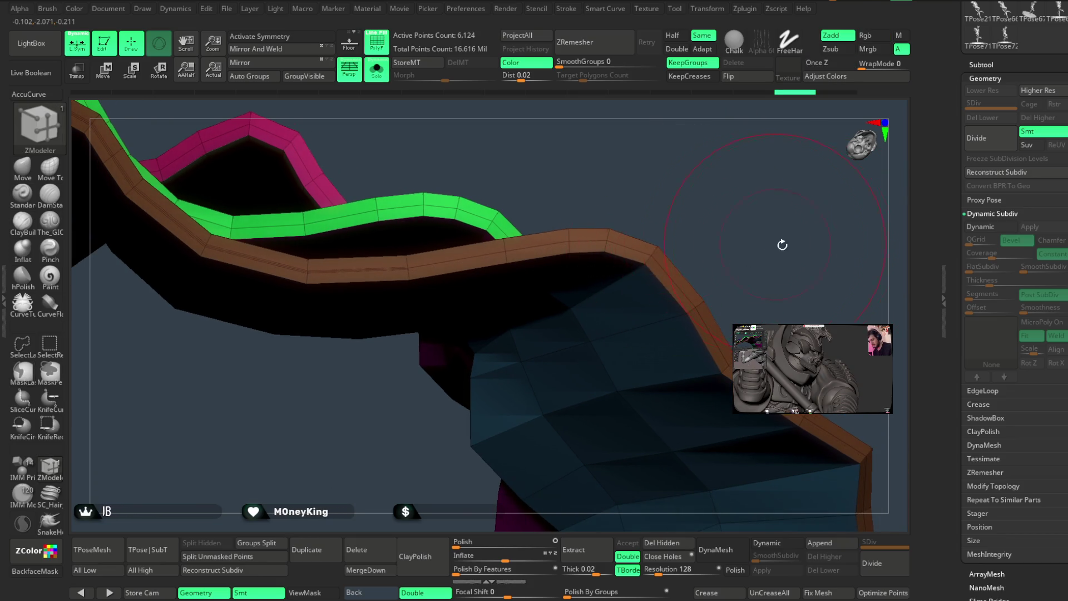
pyautogui.moveTo(775, 241); pyautogui.dragTo(709, 222)
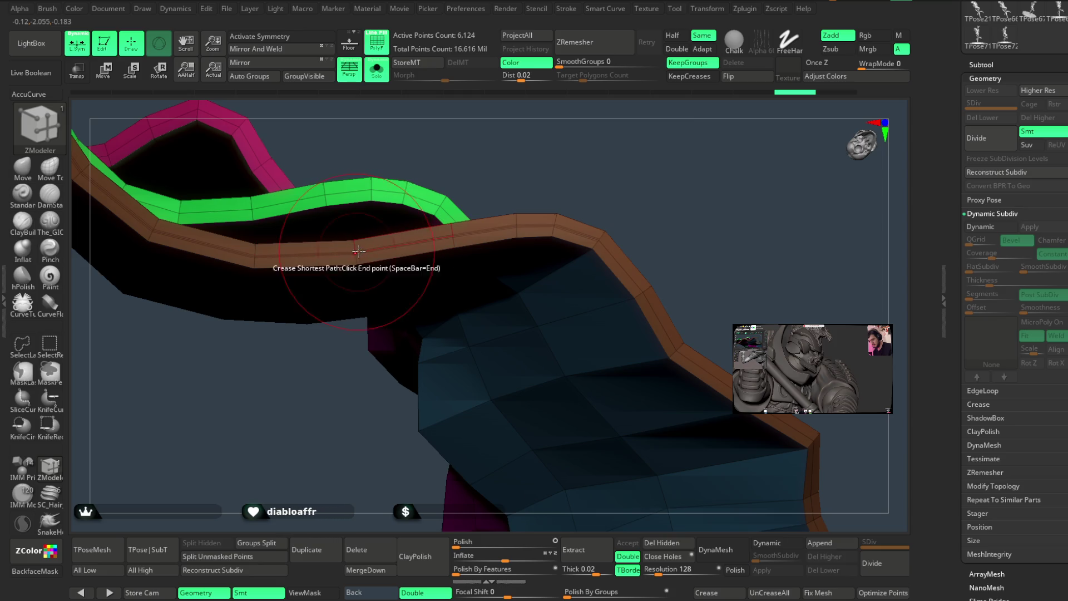
pyautogui.moveTo(694, 270); pyautogui.dragTo(665, 232)
pyautogui.click(575, 224)
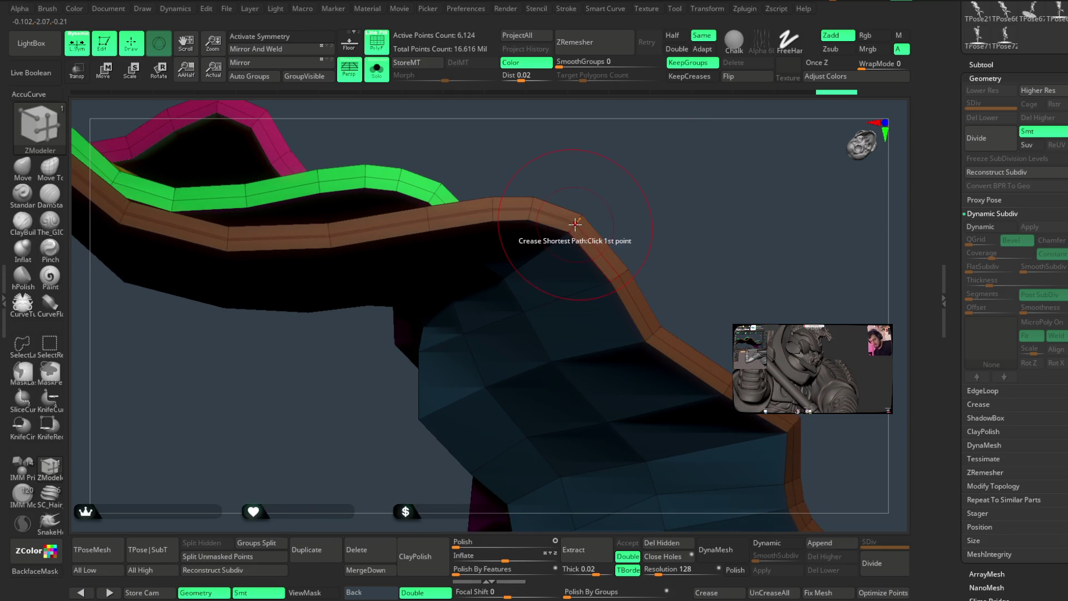
pyautogui.moveTo(575, 223); pyautogui.dragTo(645, 210)
pyautogui.moveTo(668, 437)
pyautogui.mouseDown()
pyautogui.moveTo(478, 426)
pyautogui.moveTo(695, 326)
pyautogui.mouseUp()
pyautogui.click(696, 326)
pyautogui.moveTo(529, 475)
pyautogui.mouseDown()
pyautogui.moveTo(531, 409)
pyautogui.moveTo(675, 357)
pyautogui.moveTo(691, 165)
pyautogui.moveTo(717, 267)
pyautogui.moveTo(806, 185)
pyautogui.moveTo(557, 190)
pyautogui.mouseUp()
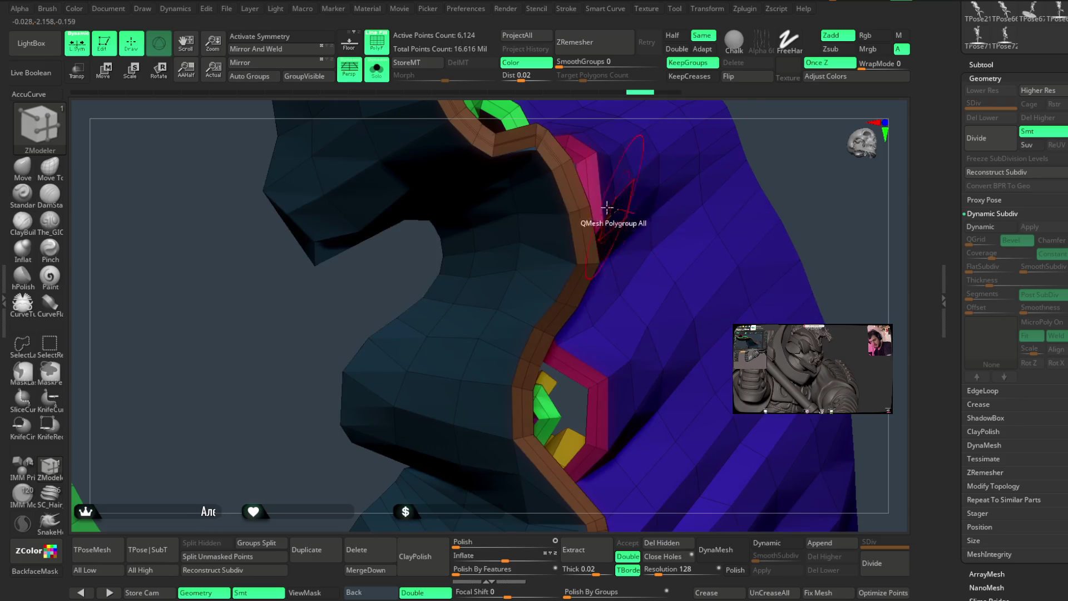
# Start a ZModeler Crease ShortestPath on the brown rim and follow it around the skirt's inner edge.
pyautogui.moveTo(823, 184); pyautogui.dragTo(596, 199)
pyautogui.click(629, 177)
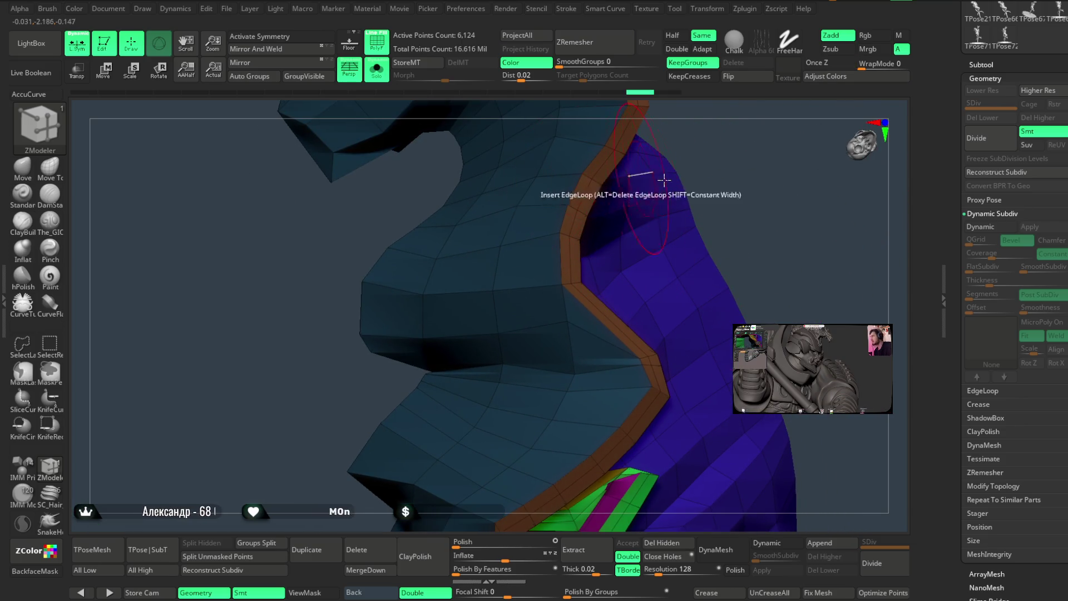
pyautogui.moveTo(765, 158); pyautogui.dragTo(731, 261)
pyautogui.moveTo(668, 180); pyautogui.dragTo(621, 261)
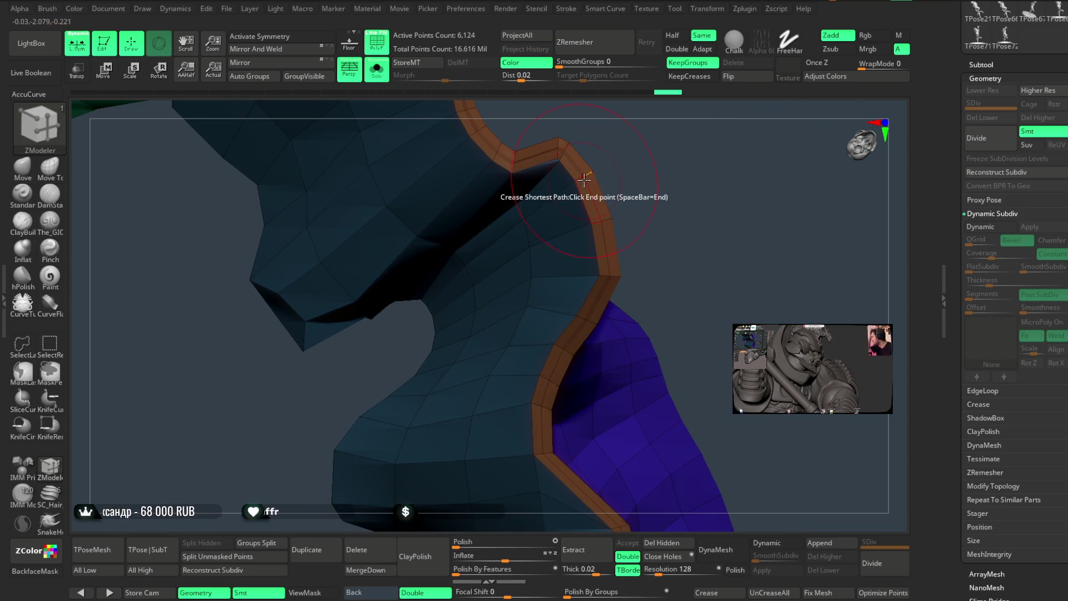
pyautogui.moveTo(626, 171)
pyautogui.mouseDown()
pyautogui.moveTo(696, 174)
pyautogui.moveTo(703, 165)
pyautogui.moveTo(563, 269)
pyautogui.mouseUp()
pyautogui.moveTo(695, 178)
pyautogui.mouseDown()
pyautogui.moveTo(761, 160)
pyautogui.moveTo(651, 195)
pyautogui.mouseUp()
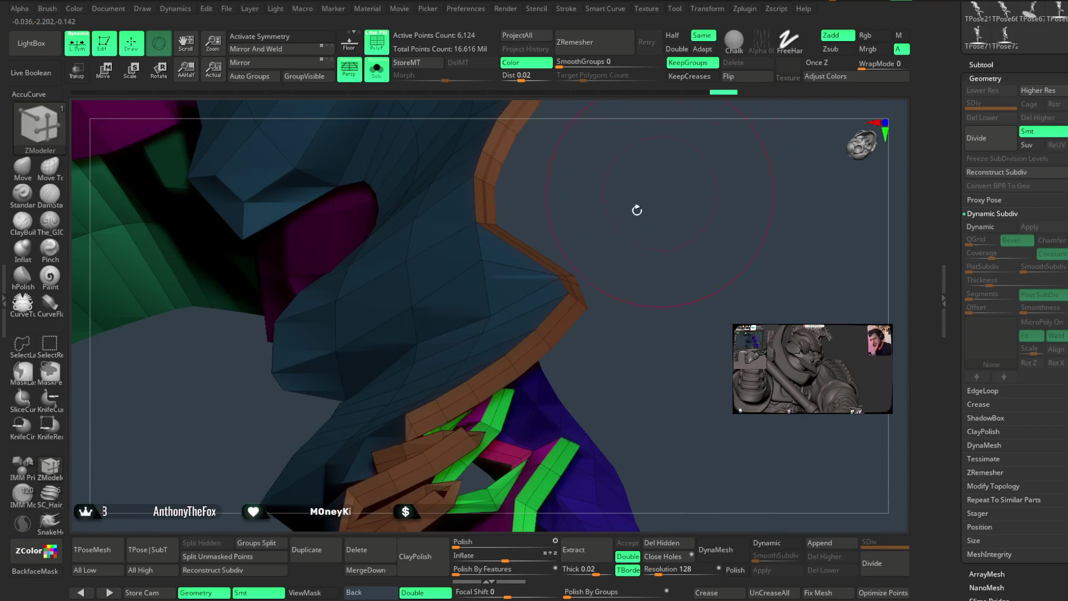
pyautogui.moveTo(556, 384)
pyautogui.mouseDown()
pyautogui.moveTo(674, 238)
pyautogui.moveTo(664, 254)
pyautogui.moveTo(685, 257)
pyautogui.moveTo(734, 222)
pyautogui.moveTo(740, 158)
pyautogui.moveTo(732, 172)
pyautogui.mouseUp()
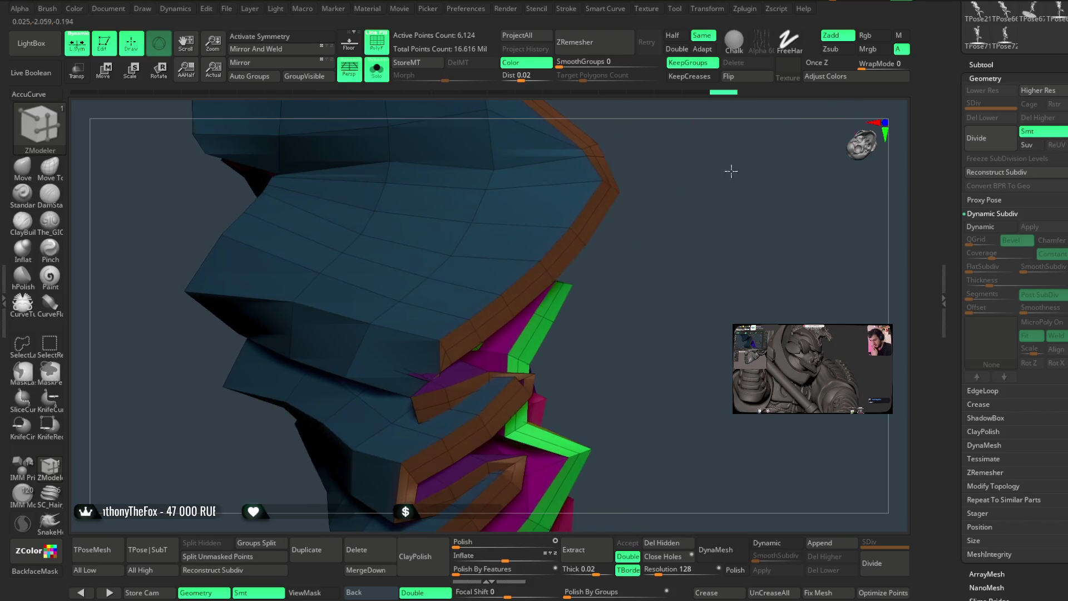
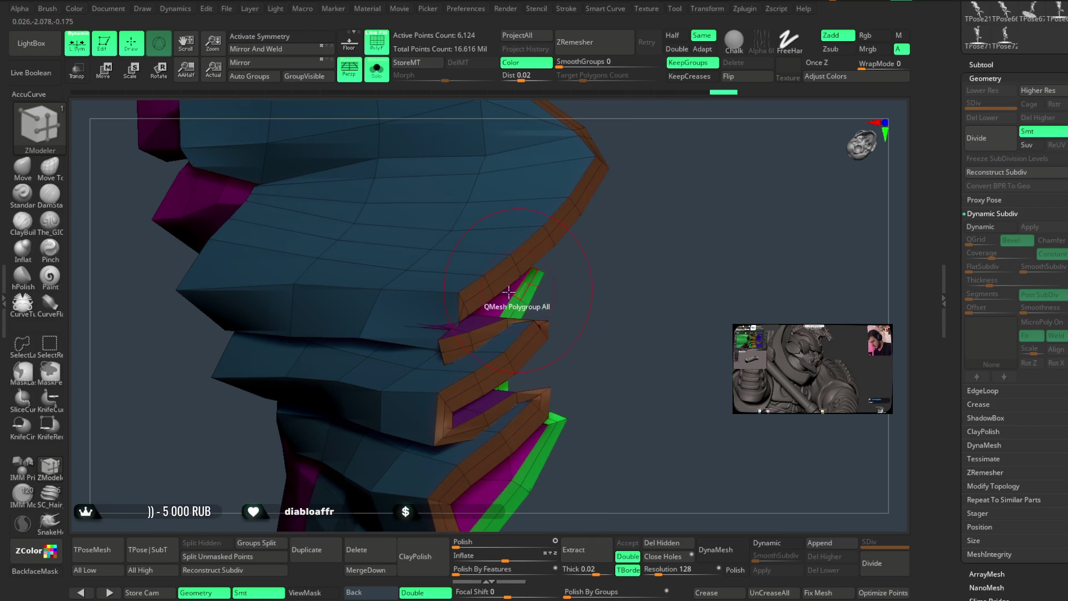
# Inspect the tiers' creased edge loops and convert the creased edges into curves.
pyautogui.moveTo(519, 283)
pyautogui.mouseDown()
pyautogui.moveTo(623, 279)
pyautogui.moveTo(469, 346)
pyautogui.mouseUp()
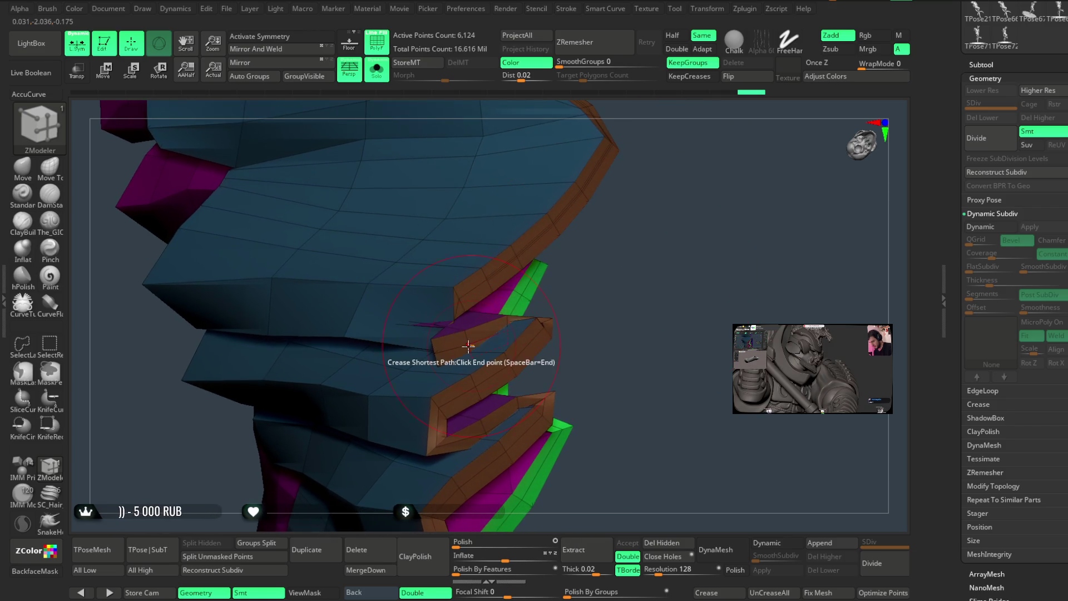
pyautogui.moveTo(614, 280)
pyautogui.mouseDown()
pyautogui.moveTo(615, 253)
pyautogui.moveTo(649, 262)
pyautogui.moveTo(587, 298)
pyautogui.moveTo(720, 277)
pyautogui.moveTo(589, 322)
pyautogui.mouseUp()
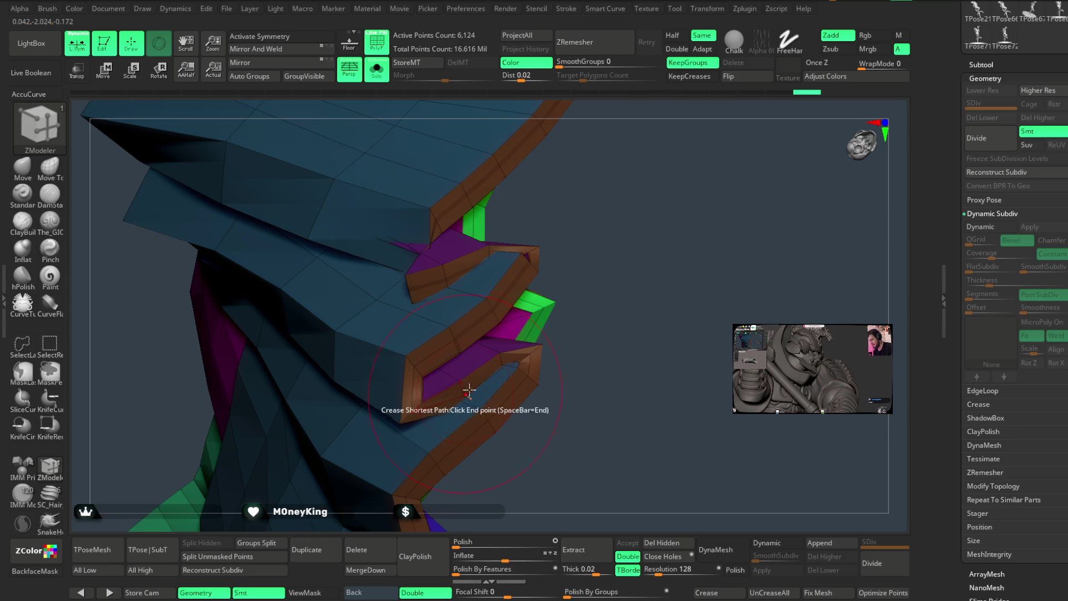
pyautogui.moveTo(589, 322)
pyautogui.mouseDown()
pyautogui.moveTo(618, 262)
pyautogui.moveTo(553, 317)
pyautogui.mouseUp()
pyautogui.moveTo(689, 356)
pyautogui.mouseDown()
pyautogui.moveTo(578, 306)
pyautogui.moveTo(675, 165)
pyautogui.mouseUp()
pyautogui.moveTo(678, 237)
pyautogui.mouseDown()
pyautogui.moveTo(633, 235)
pyautogui.moveTo(512, 396)
pyautogui.mouseUp()
pyautogui.moveTo(669, 325)
pyautogui.mouseDown()
pyautogui.moveTo(648, 268)
pyautogui.moveTo(522, 327)
pyautogui.mouseUp()
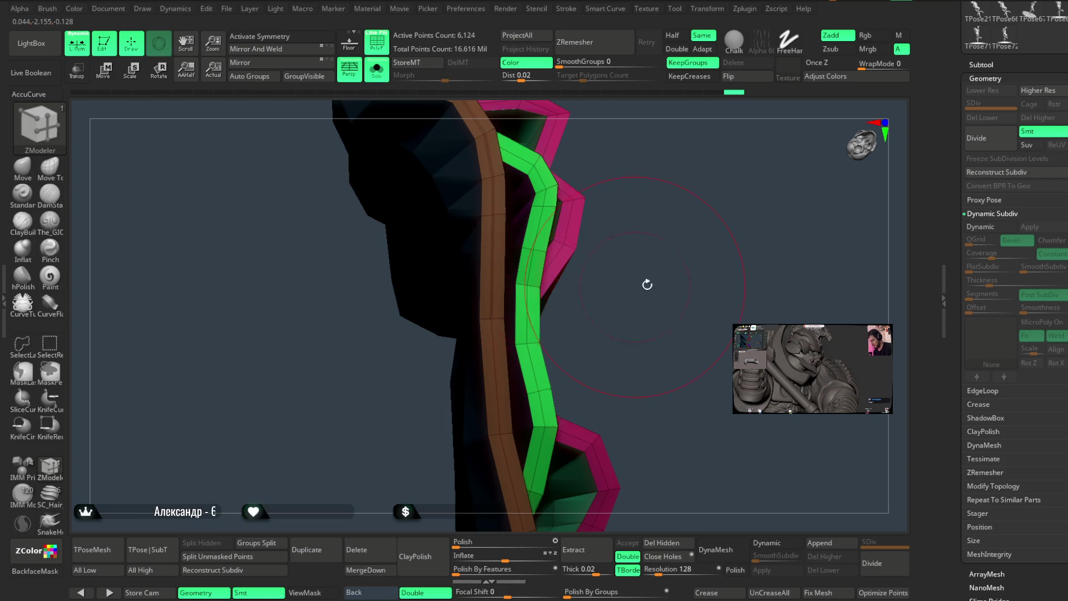
pyautogui.moveTo(643, 285); pyautogui.dragTo(548, 331)
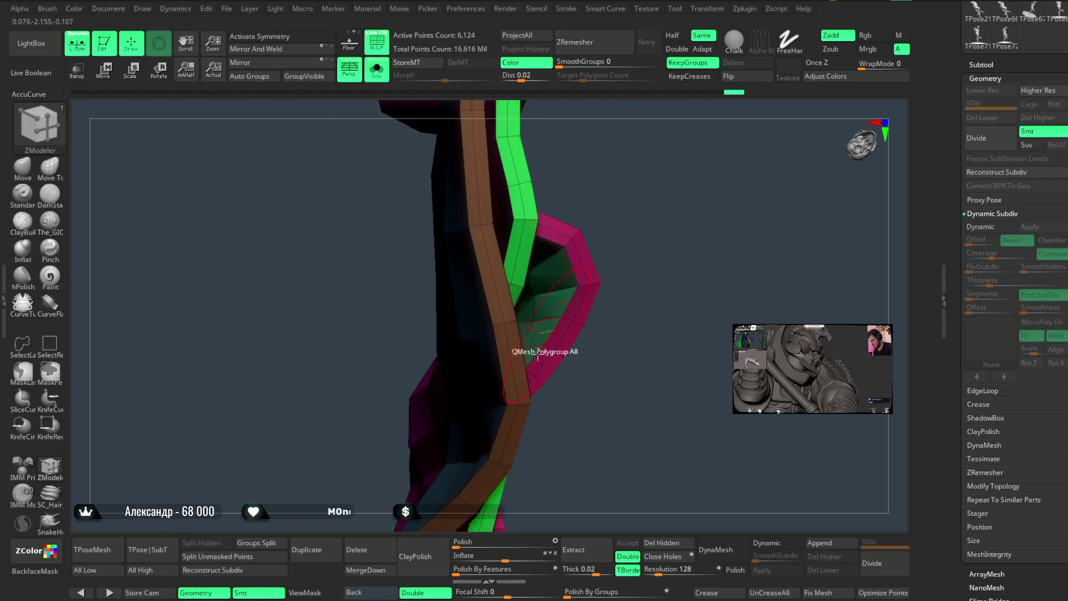
pyautogui.moveTo(577, 413)
pyautogui.mouseDown()
pyautogui.moveTo(689, 227)
pyautogui.moveTo(630, 267)
pyautogui.moveTo(614, 362)
pyautogui.moveTo(610, 284)
pyautogui.moveTo(591, 231)
pyautogui.moveTo(627, 131)
pyautogui.moveTo(603, 168)
pyautogui.moveTo(595, 267)
pyautogui.moveTo(601, 198)
pyautogui.moveTo(615, 216)
pyautogui.mouseUp()
pyautogui.moveTo(607, 281); pyautogui.dragTo(610, 191)
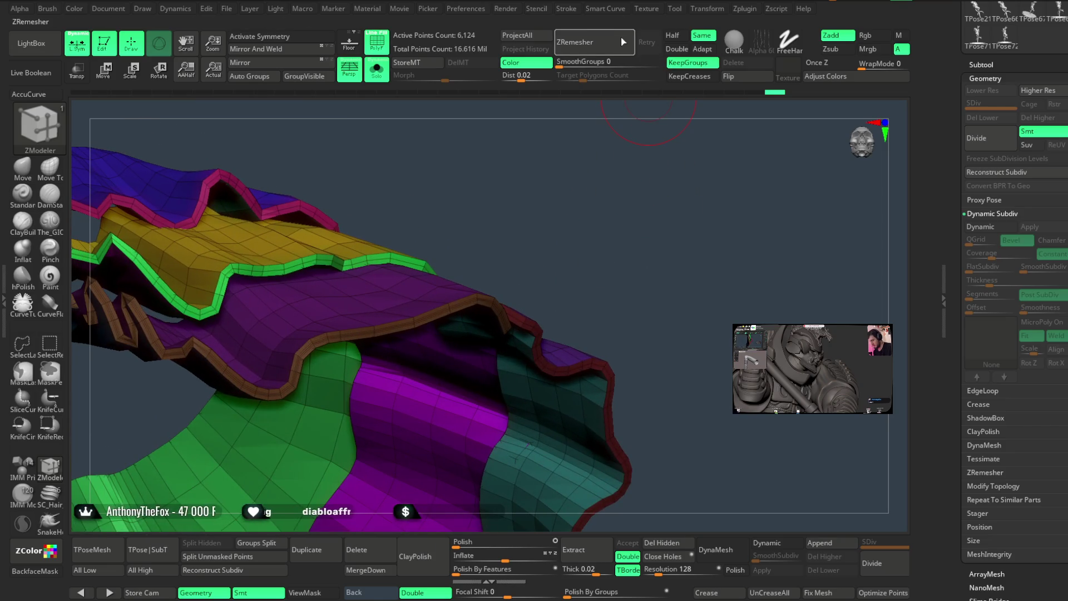
pyautogui.click(566, 8)
pyautogui.click(639, 304)
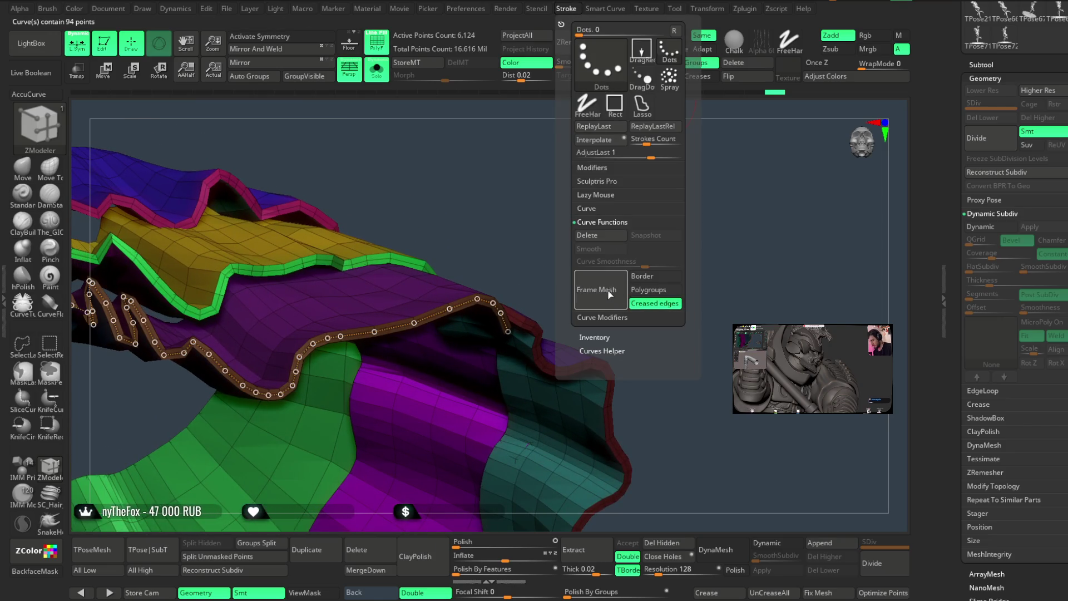
# Insert a ruffles_single trim along the curve, undo it, then apply it again.
pyautogui.moveTo(523, 199)
pyautogui.mouseDown()
pyautogui.moveTo(573, 189)
pyautogui.moveTo(567, 178)
pyautogui.moveTo(596, 217)
pyautogui.mouseUp()
pyautogui.press('space')
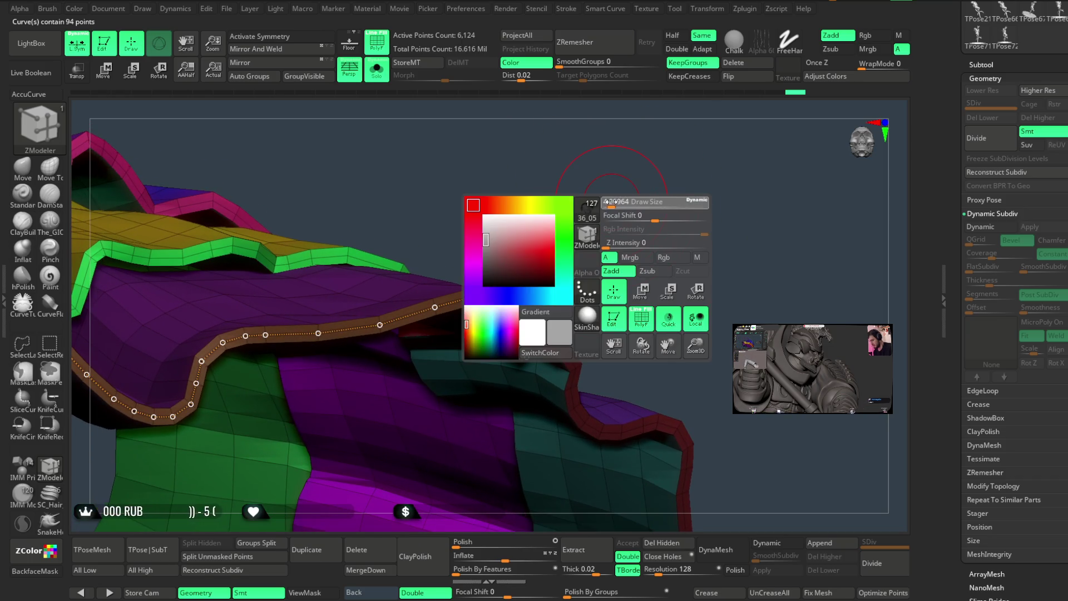
pyautogui.press('b')
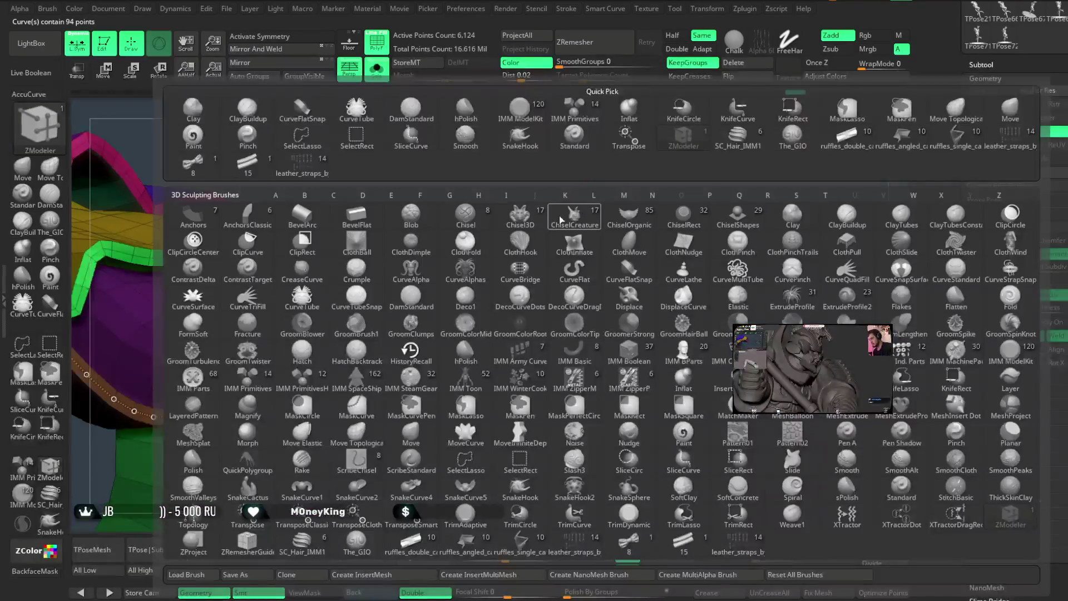
pyautogui.click(957, 137)
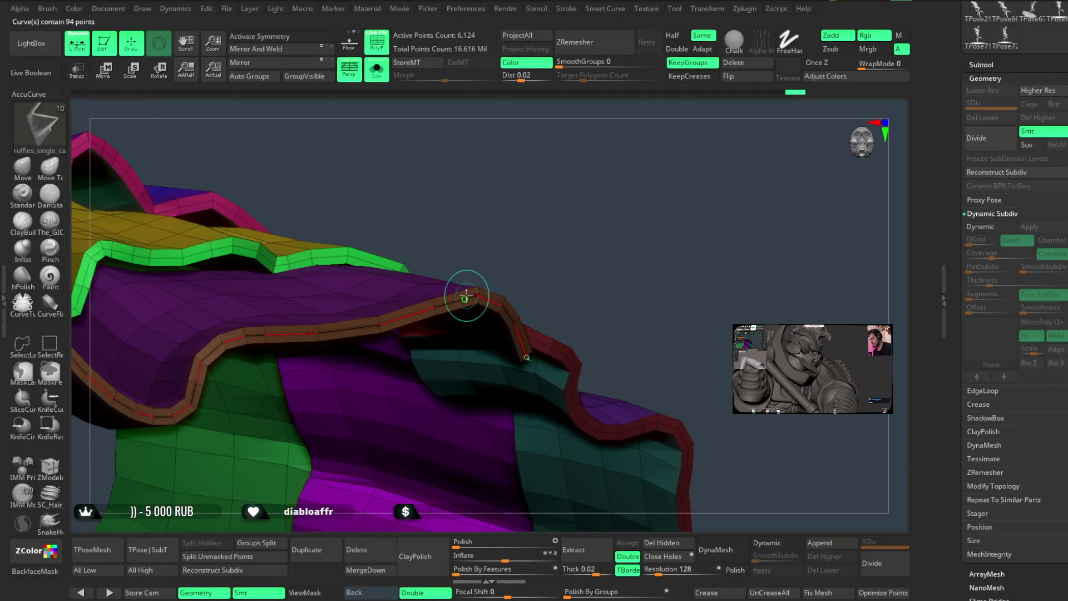
pyautogui.click(466, 294)
pyautogui.moveTo(589, 207)
pyautogui.mouseDown()
pyautogui.moveTo(611, 300)
pyautogui.moveTo(621, 219)
pyautogui.moveTo(635, 232)
pyautogui.moveTo(608, 306)
pyautogui.moveTo(620, 325)
pyautogui.moveTo(579, 348)
pyautogui.moveTo(596, 282)
pyautogui.moveTo(587, 226)
pyautogui.moveTo(712, 250)
pyautogui.moveTo(721, 182)
pyautogui.moveTo(740, 169)
pyautogui.moveTo(702, 144)
pyautogui.mouseUp()
pyautogui.hotkey('ctrl', 'z')
pyautogui.press('ctrl')
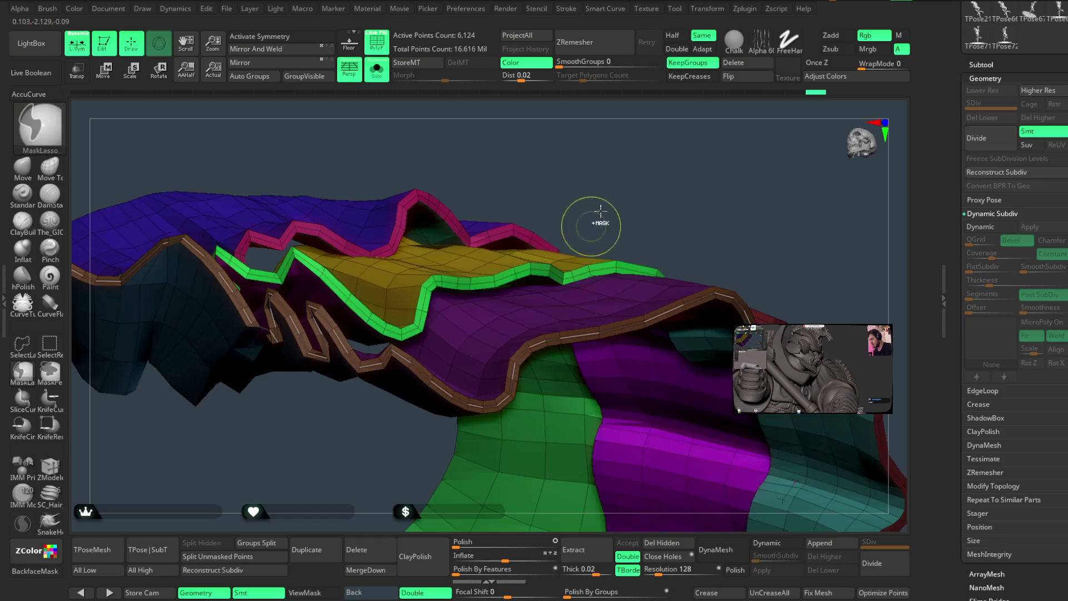
pyautogui.press('space')
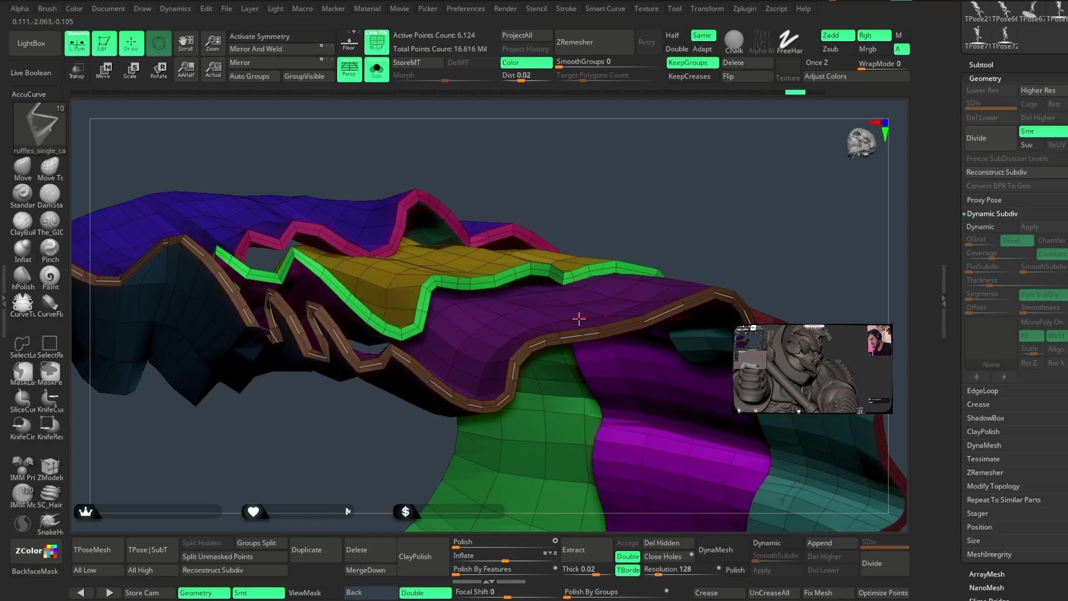
pyautogui.click(573, 329)
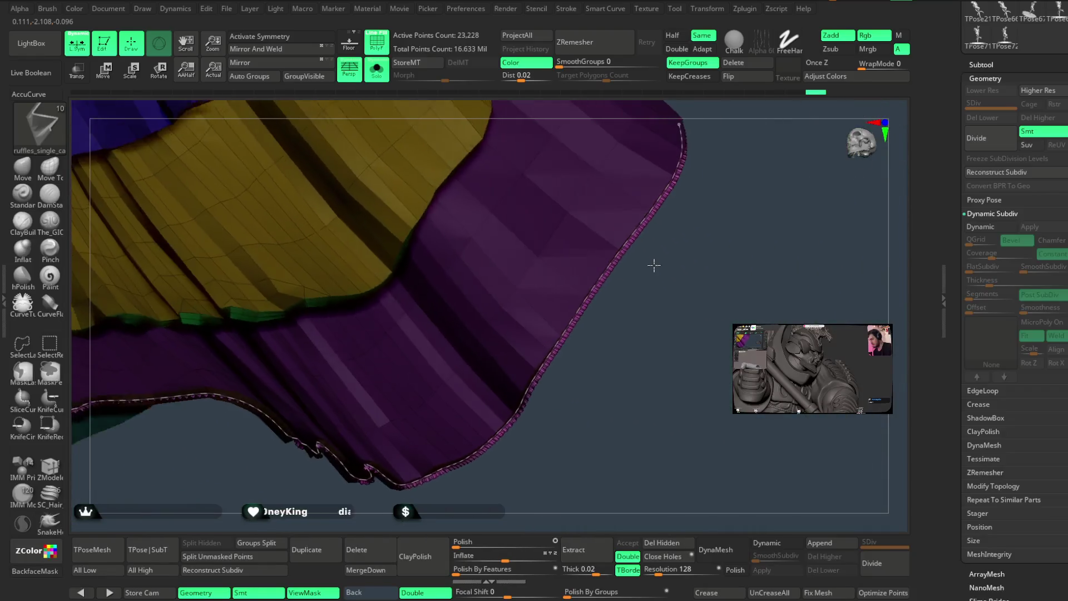
# Try a thinner Draw Size on the ruffle trim, then undo the change and recheck the purple tier.
pyautogui.press('space')
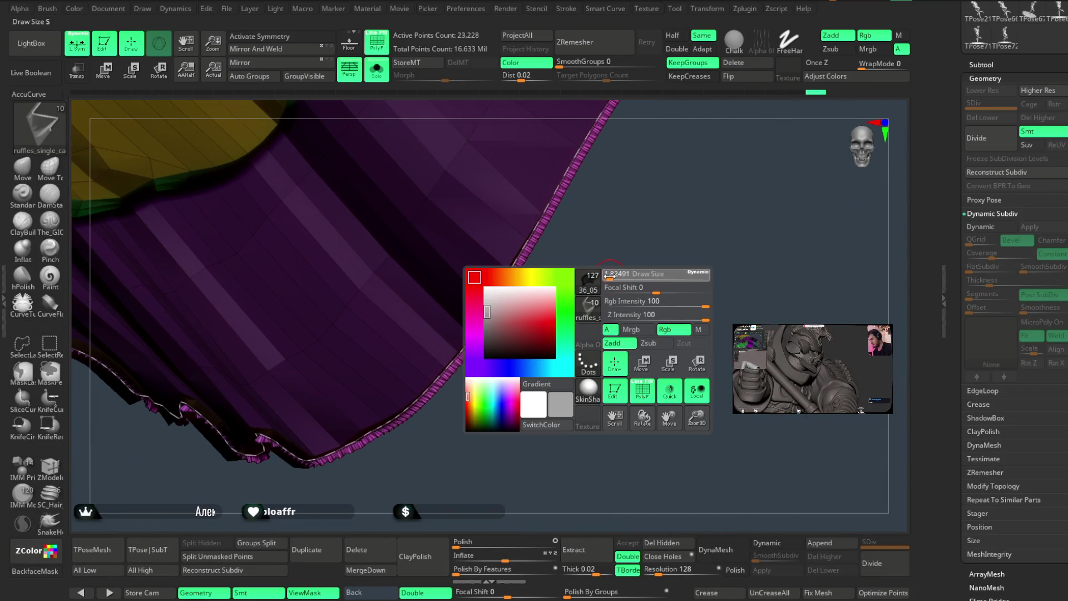
pyautogui.moveTo(608, 276); pyautogui.dragTo(589, 277)
pyautogui.moveTo(555, 310); pyautogui.dragTo(582, 221)
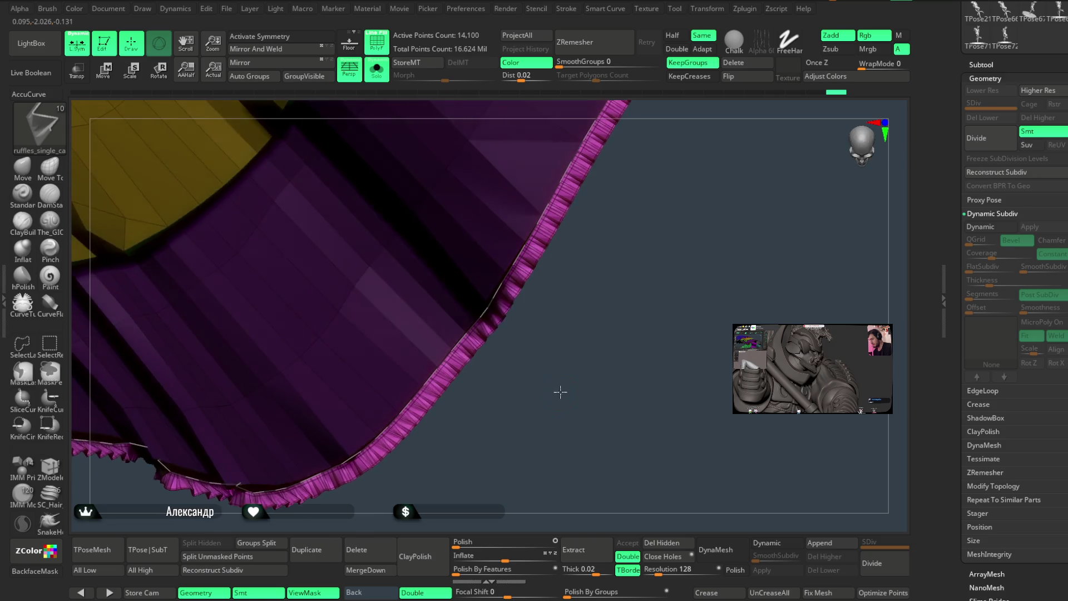
pyautogui.hotkey('ctrl', 'z')
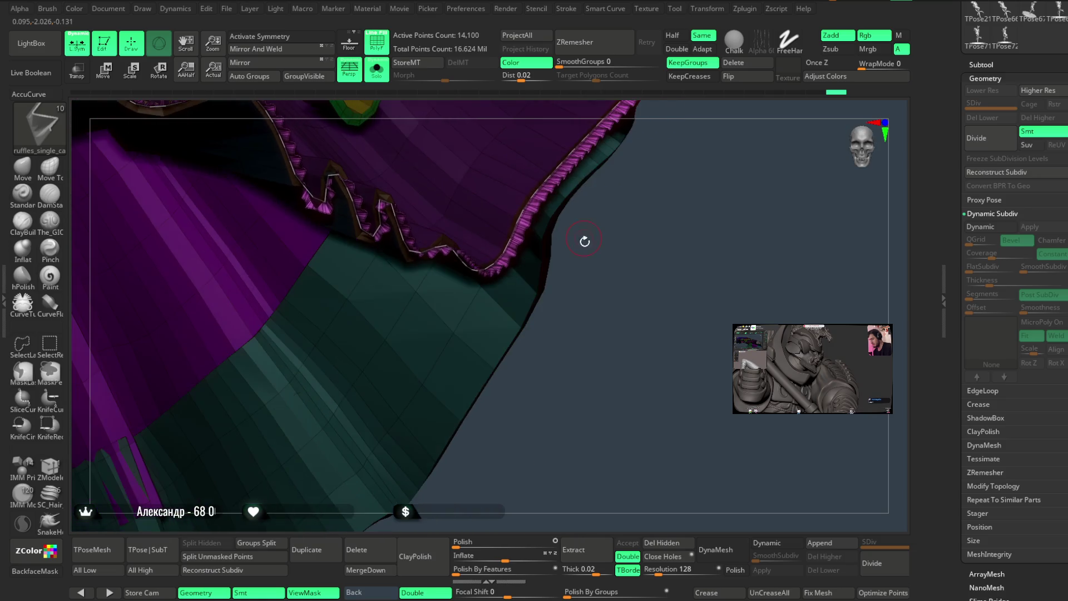
pyautogui.moveTo(630, 318)
pyautogui.mouseDown()
pyautogui.moveTo(619, 351)
pyautogui.moveTo(544, 298)
pyautogui.moveTo(543, 282)
pyautogui.moveTo(613, 276)
pyautogui.moveTo(624, 205)
pyautogui.moveTo(624, 288)
pyautogui.moveTo(672, 362)
pyautogui.moveTo(610, 355)
pyautogui.moveTo(620, 250)
pyautogui.moveTo(618, 319)
pyautogui.moveTo(609, 242)
pyautogui.moveTo(622, 363)
pyautogui.moveTo(687, 288)
pyautogui.moveTo(675, 303)
pyautogui.mouseUp()
pyautogui.moveTo(606, 306)
pyautogui.mouseDown()
pyautogui.moveTo(667, 319)
pyautogui.moveTo(665, 341)
pyautogui.moveTo(679, 331)
pyautogui.moveTo(613, 370)
pyautogui.moveTo(658, 281)
pyautogui.moveTo(636, 290)
pyautogui.moveTo(650, 267)
pyautogui.moveTo(647, 307)
pyautogui.moveTo(623, 326)
pyautogui.mouseUp()
pyautogui.press('space')
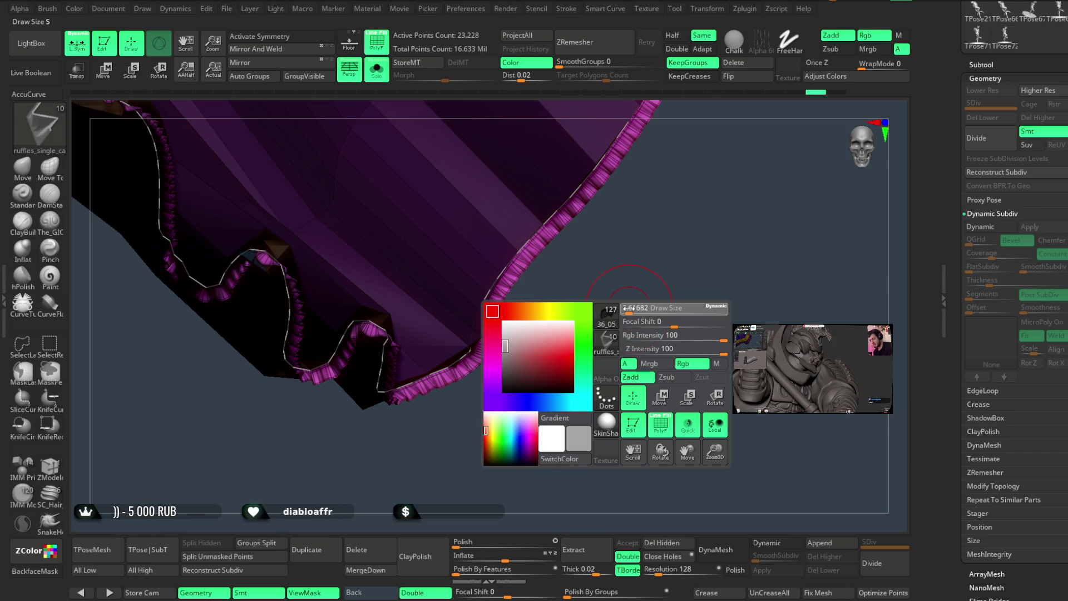
pyautogui.scroll(3, 531, 253)
pyautogui.moveTo(531, 253)
pyautogui.mouseDown()
pyautogui.moveTo(579, 322)
pyautogui.moveTo(572, 346)
pyautogui.moveTo(568, 291)
pyautogui.moveTo(588, 372)
pyautogui.moveTo(672, 295)
pyautogui.moveTo(684, 300)
pyautogui.moveTo(603, 253)
pyautogui.moveTo(656, 212)
pyautogui.mouseUp()
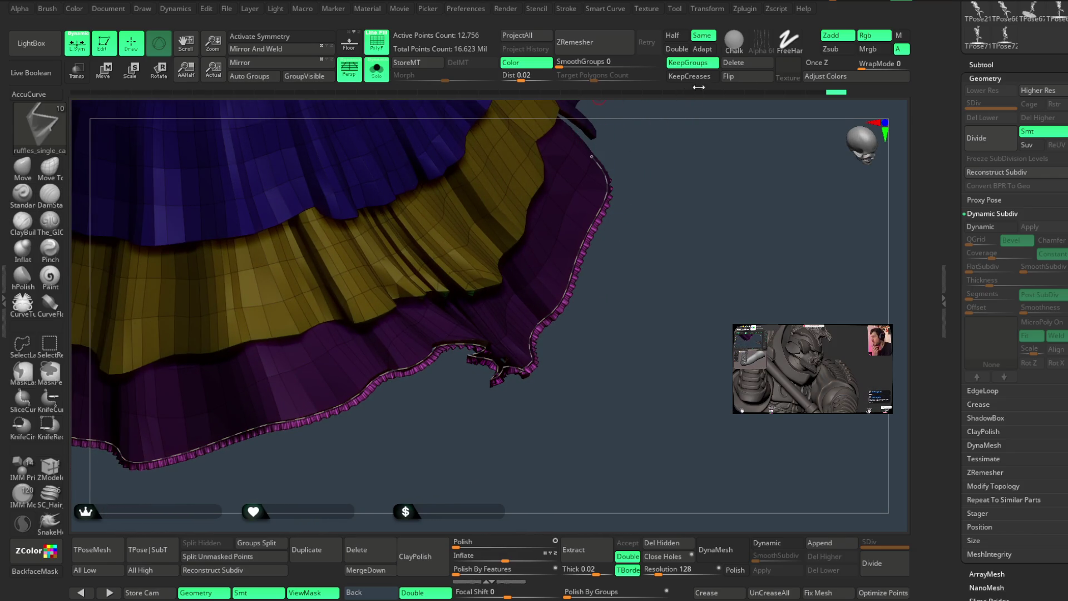
# Delete the hem curve, turn off polygroup colours, and undo the ruffle insert.
pyautogui.click(759, 63)
pyautogui.moveTo(604, 286)
pyautogui.mouseDown()
pyautogui.moveTo(623, 282)
pyautogui.moveTo(681, 183)
pyautogui.moveTo(699, 229)
pyautogui.moveTo(684, 241)
pyautogui.moveTo(696, 229)
pyautogui.moveTo(711, 238)
pyautogui.moveTo(703, 245)
pyautogui.mouseUp()
pyautogui.hotkey('shift', 'f')
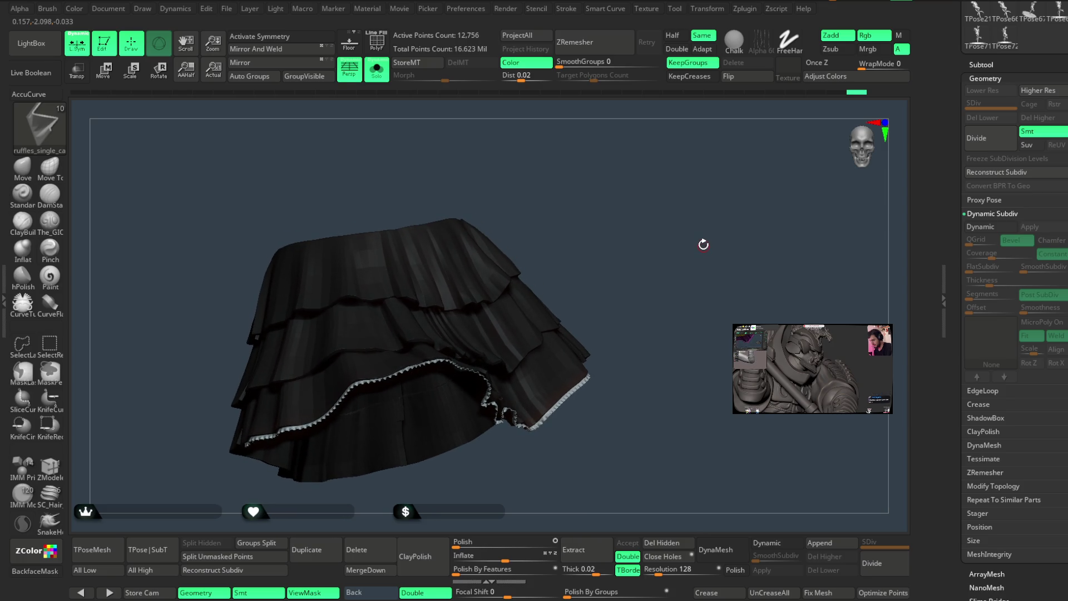
pyautogui.hotkey('ctrl', 'z')
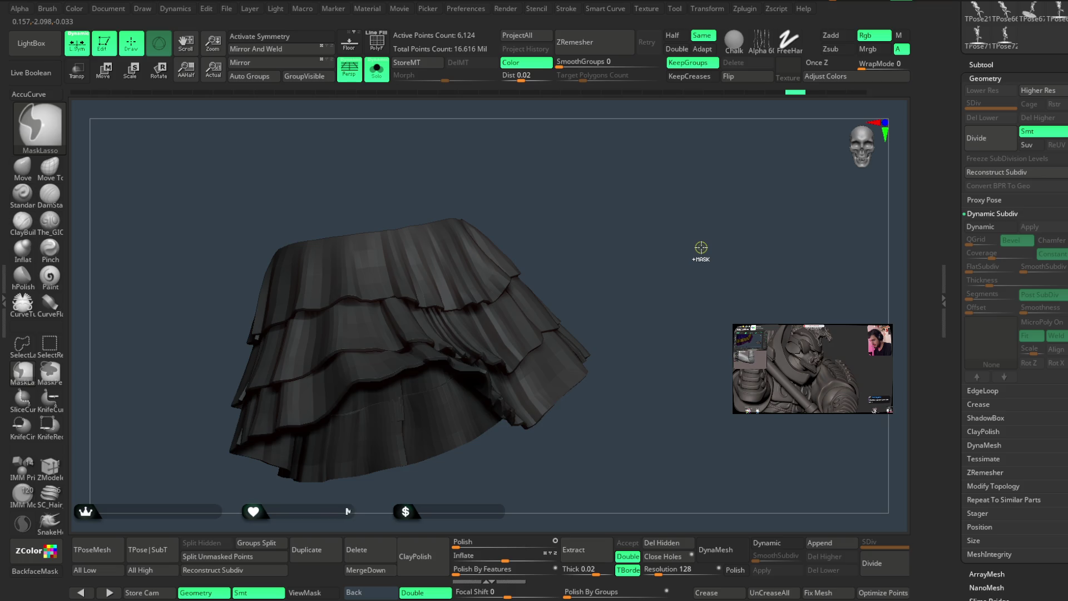
# Preview the skirt with dynamic subdivision and subdivide it up to level 3.
pyautogui.moveTo(704, 253)
pyautogui.keyDown('alt'); pyautogui.mouseDown()
pyautogui.moveTo(715, 339)
pyautogui.moveTo(699, 348)
pyautogui.mouseUp(); pyautogui.keyUp('alt')
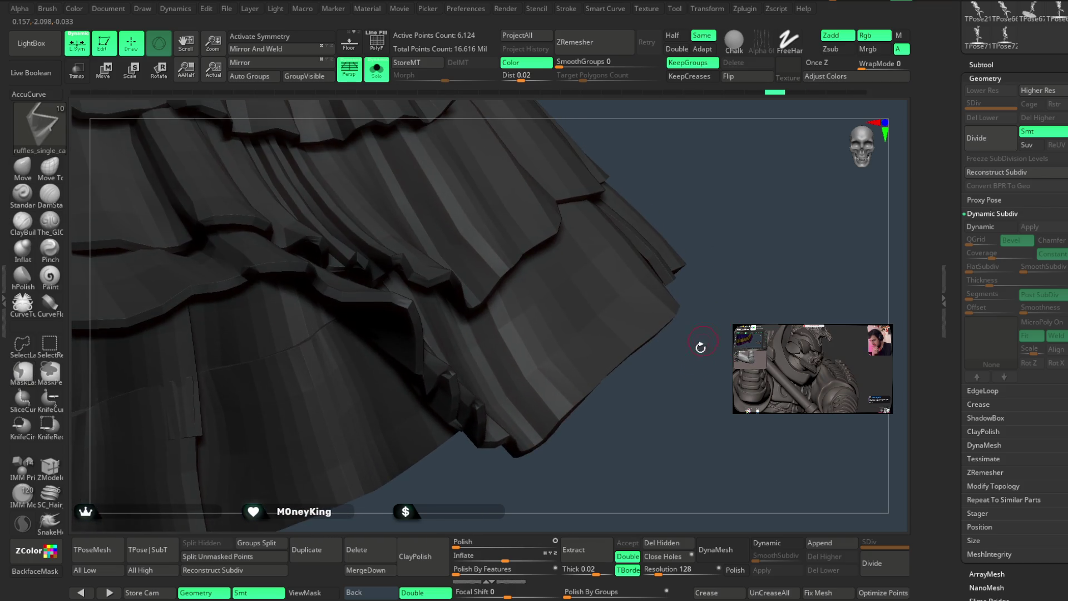
pyautogui.click(782, 543)
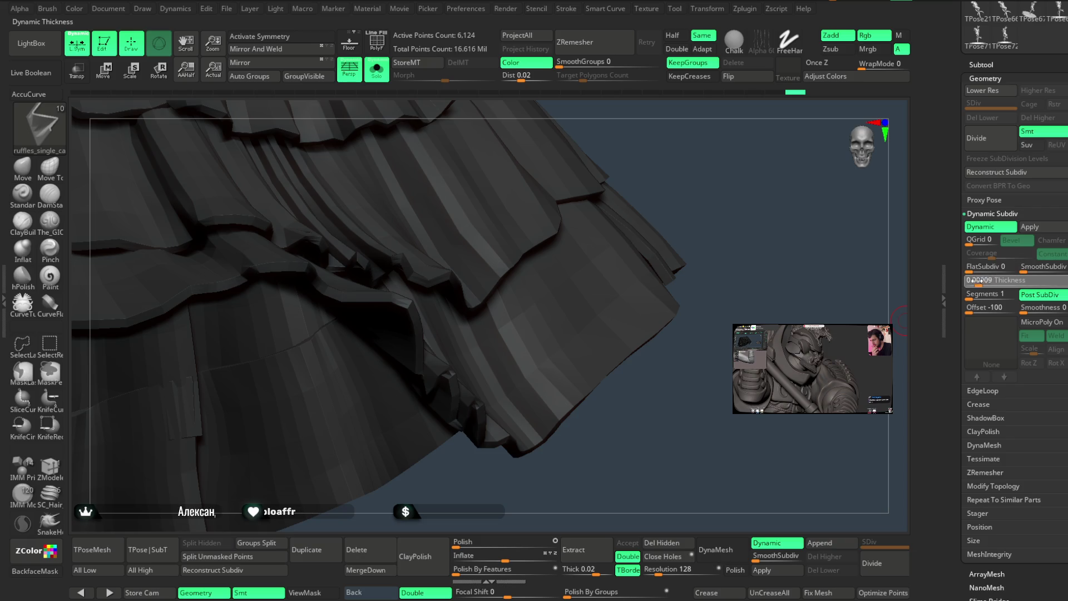
pyautogui.click(870, 562)
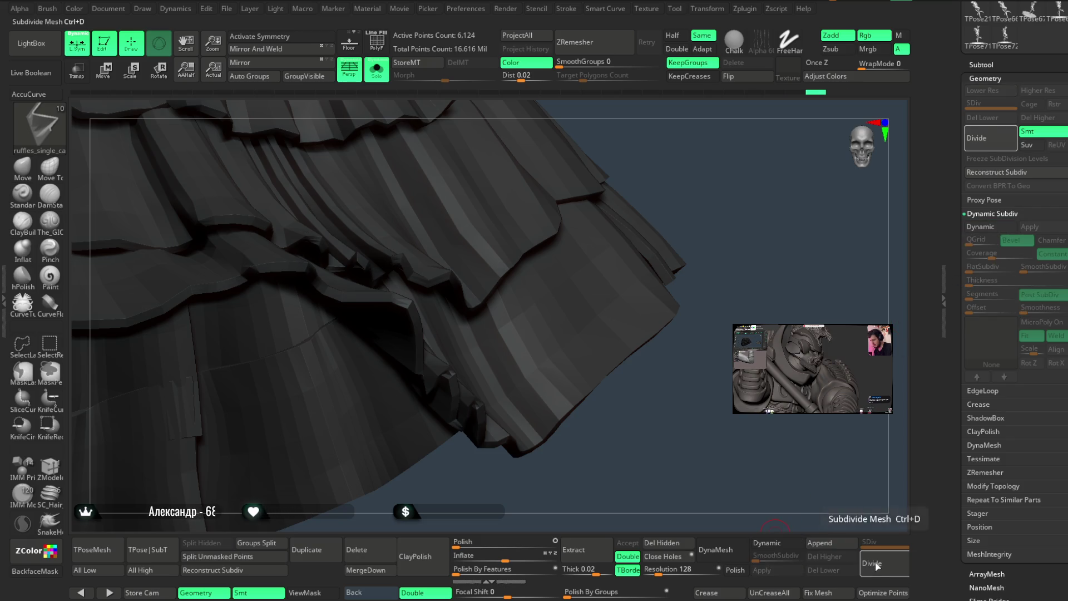
pyautogui.click(871, 562)
pyautogui.moveTo(715, 393); pyautogui.dragTo(657, 311)
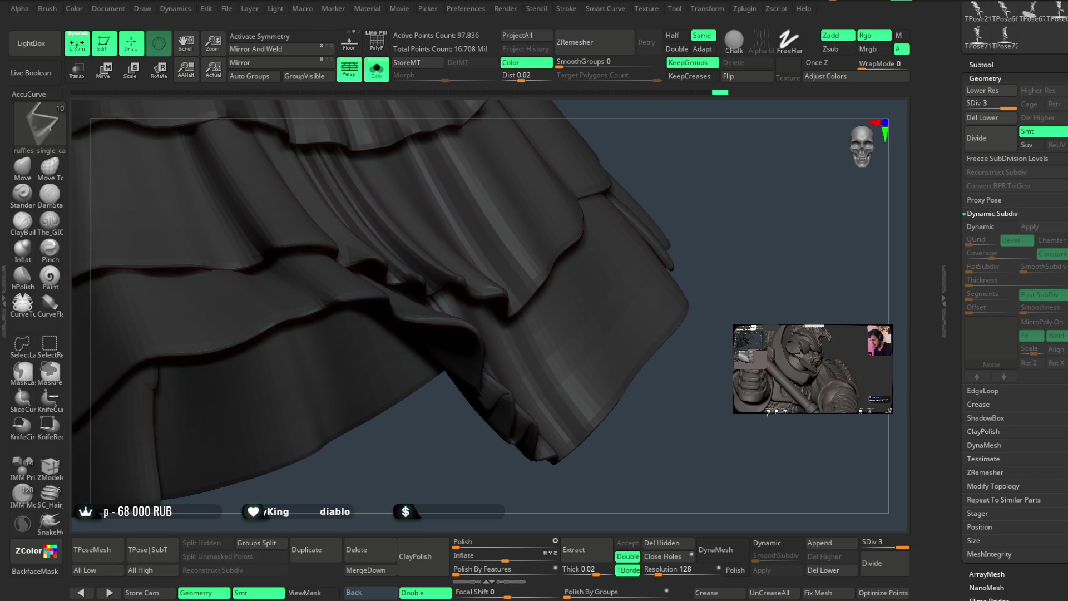
# Create curves along the skirt borders, apply ruffles to them, then undo the ruffles.
pyautogui.click(567, 9)
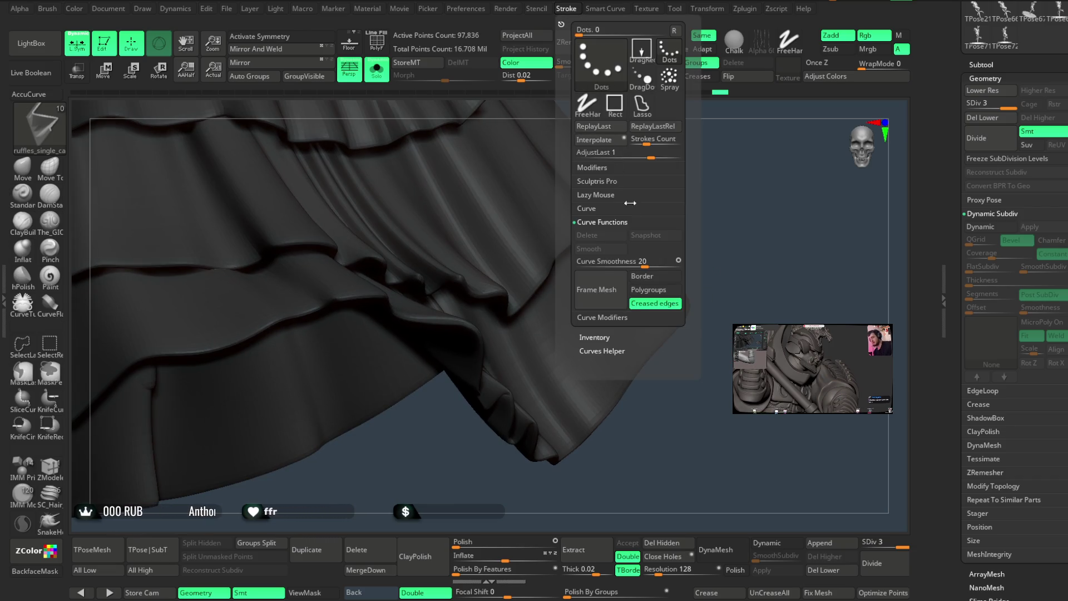
pyautogui.click(611, 293)
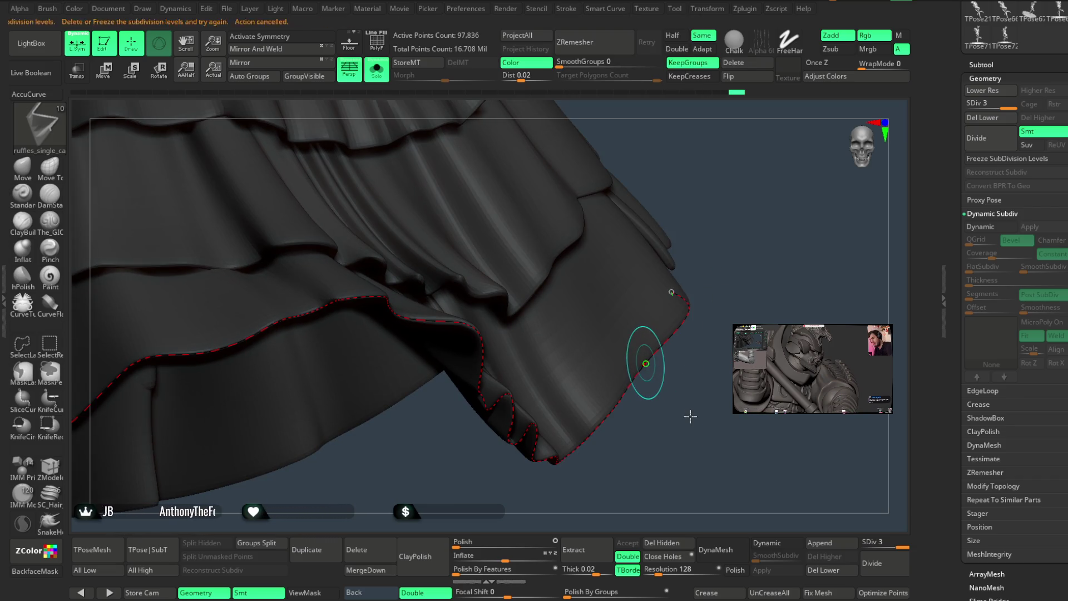
pyautogui.click(819, 570)
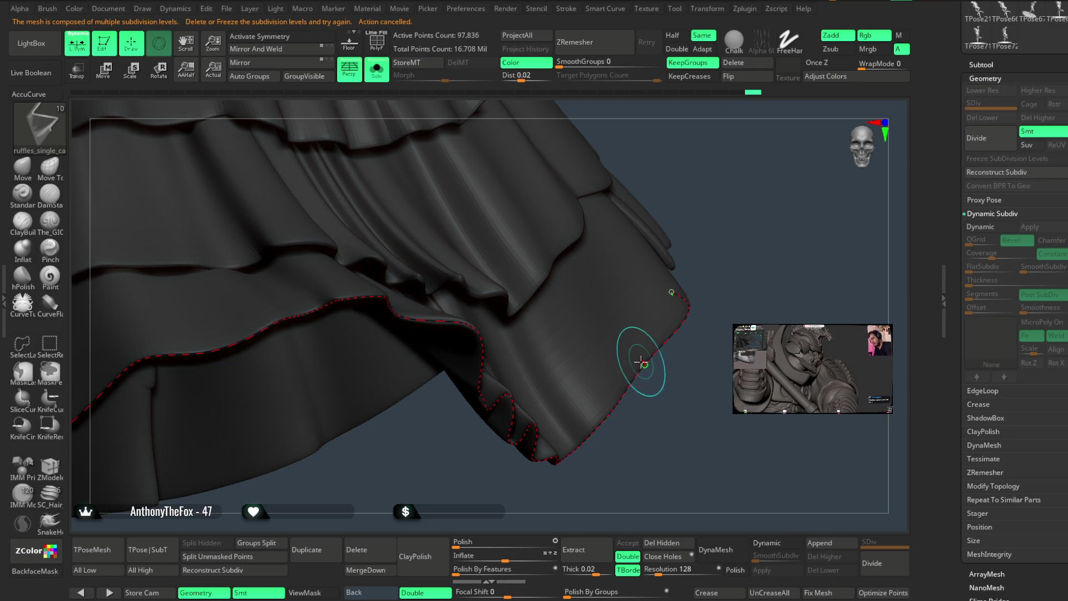
pyautogui.click(643, 362)
pyautogui.hotkey('ctrl', 'z')
pyautogui.hotkey('ctrl', 'z')
pyautogui.hotkey('ctrl', 'z')
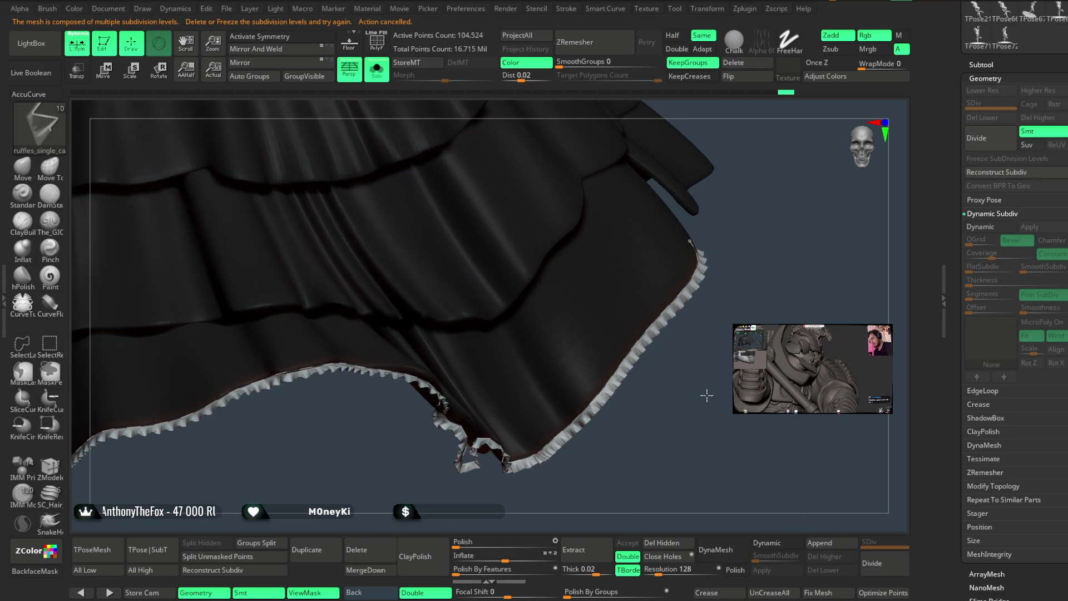
# Step the skirt down a subdivision level and switch tools, accepting the non-undoable warning.
pyautogui.hotkey('ctrl', 'z')
pyautogui.hotkey('ctrl', 'z')
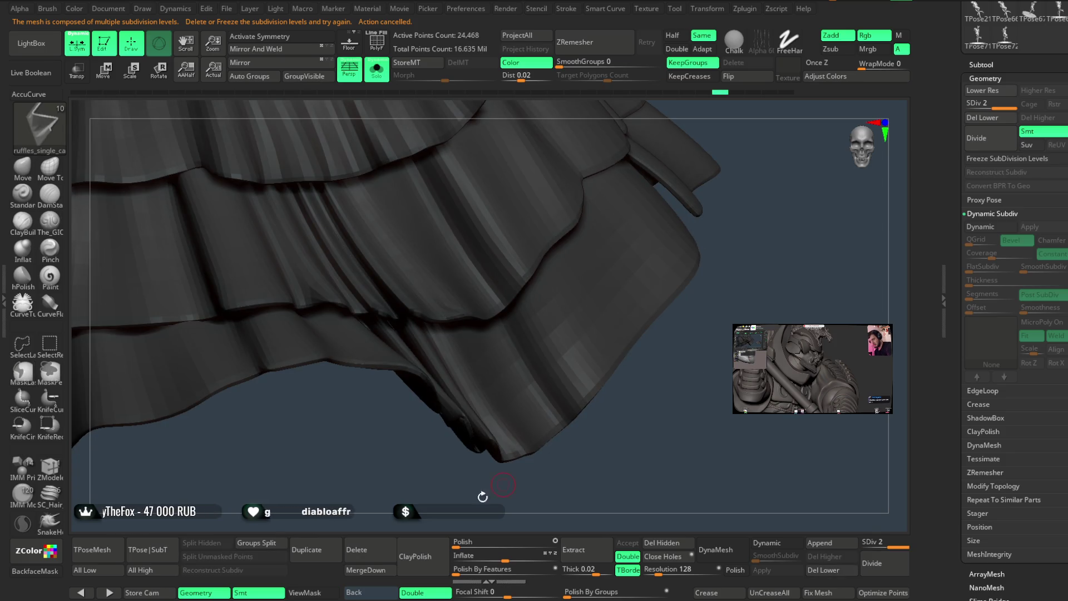
pyautogui.click(356, 551)
pyautogui.click(336, 568)
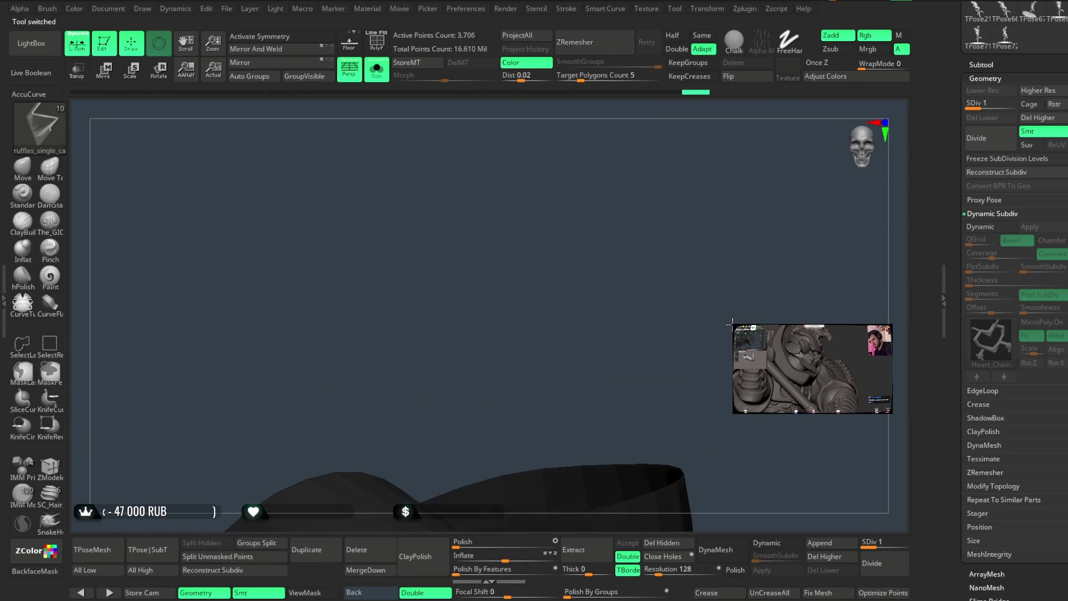
# Turn Solo off and save, then zoom to the skirt and enable PolyF and Solo.
pyautogui.click(373, 81)
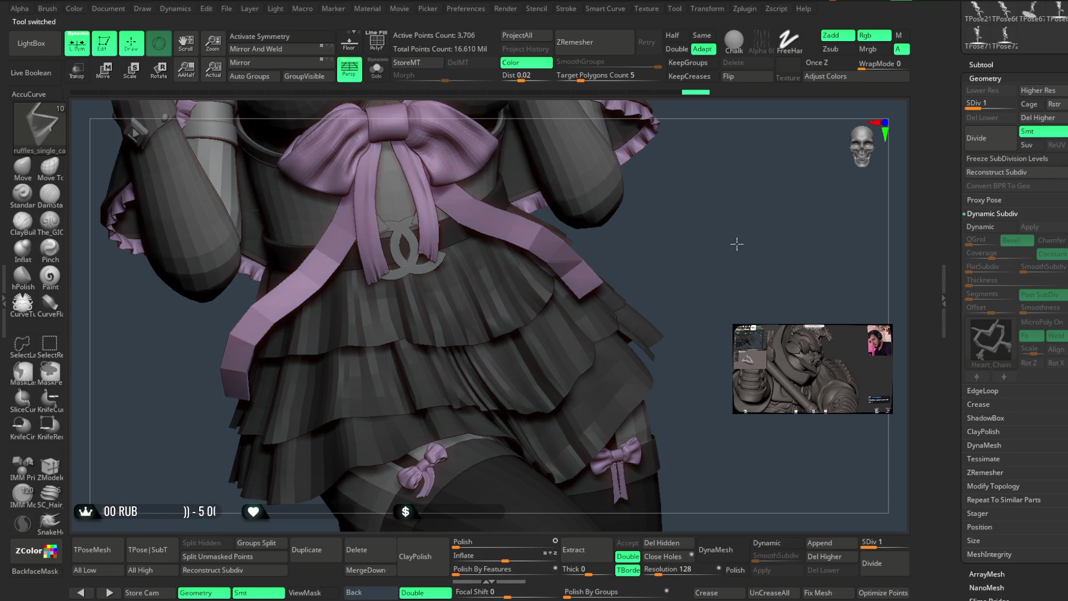
pyautogui.press('f')
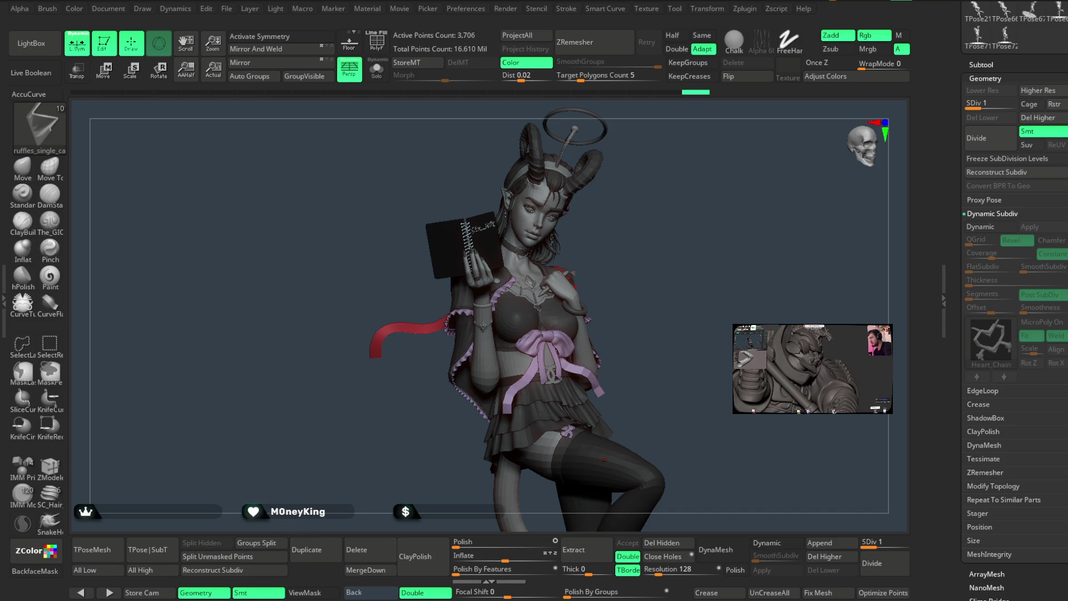
pyautogui.moveTo(693, 204); pyautogui.dragTo(685, 206)
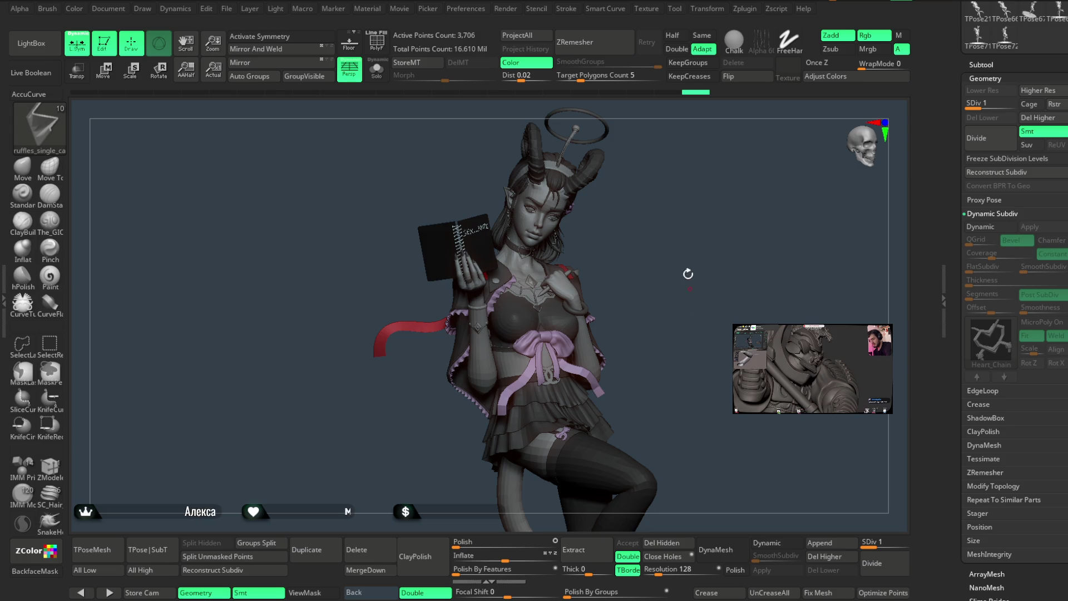
pyautogui.moveTo(688, 280)
pyautogui.mouseDown()
pyautogui.moveTo(669, 191)
pyautogui.moveTo(675, 291)
pyautogui.moveTo(678, 246)
pyautogui.moveTo(667, 260)
pyautogui.mouseUp()
pyautogui.moveTo(673, 244); pyautogui.dragTo(637, 323)
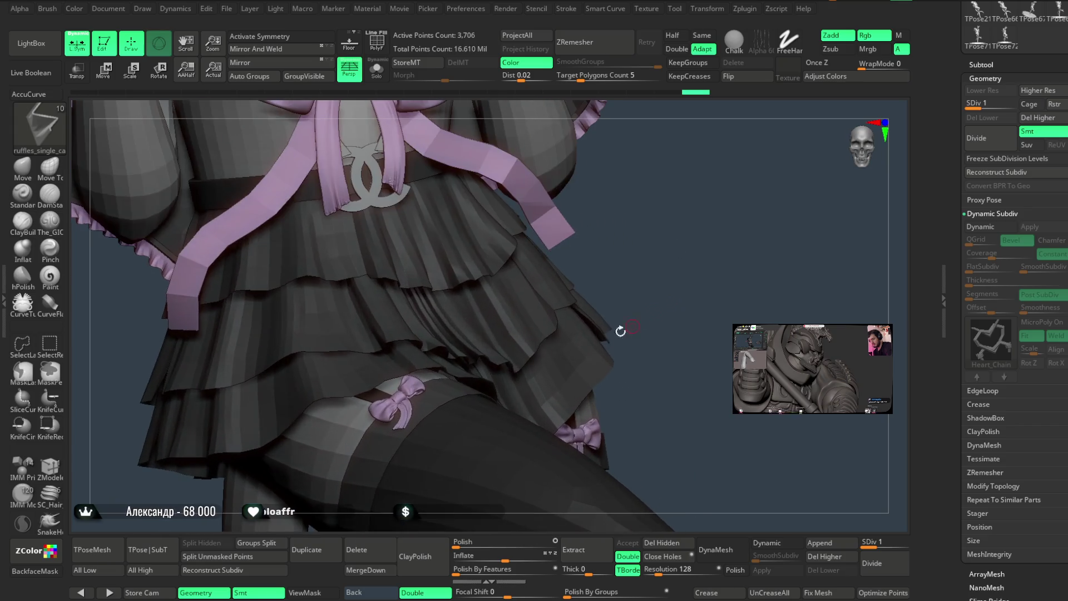
pyautogui.click(377, 42)
pyautogui.click(376, 69)
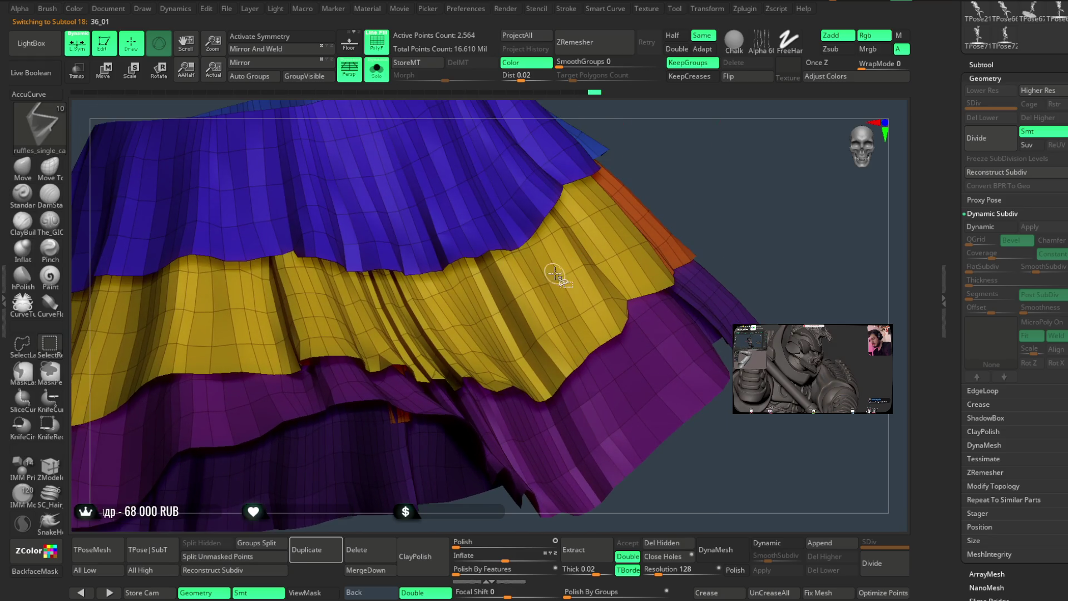
pyautogui.keyDown('ctrl'); pyautogui.keyDown('shift'); pyautogui.click(615, 261); pyautogui.keyUp('shift'); pyautogui.keyUp('ctrl')
pyautogui.press('space')
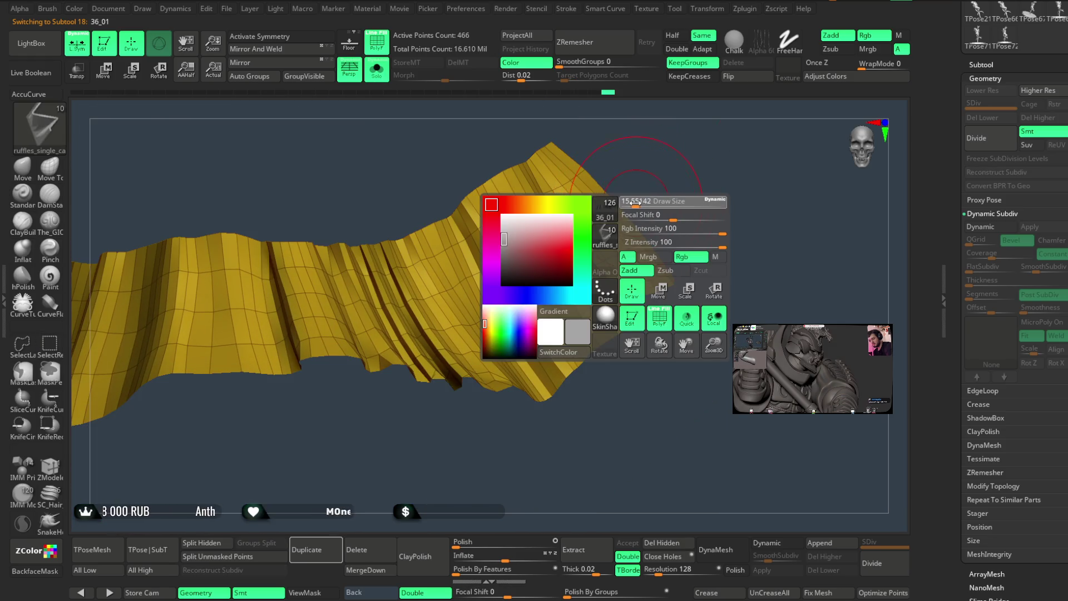
pyautogui.moveTo(636, 204); pyautogui.dragTo(657, 169)
pyautogui.press('shift')
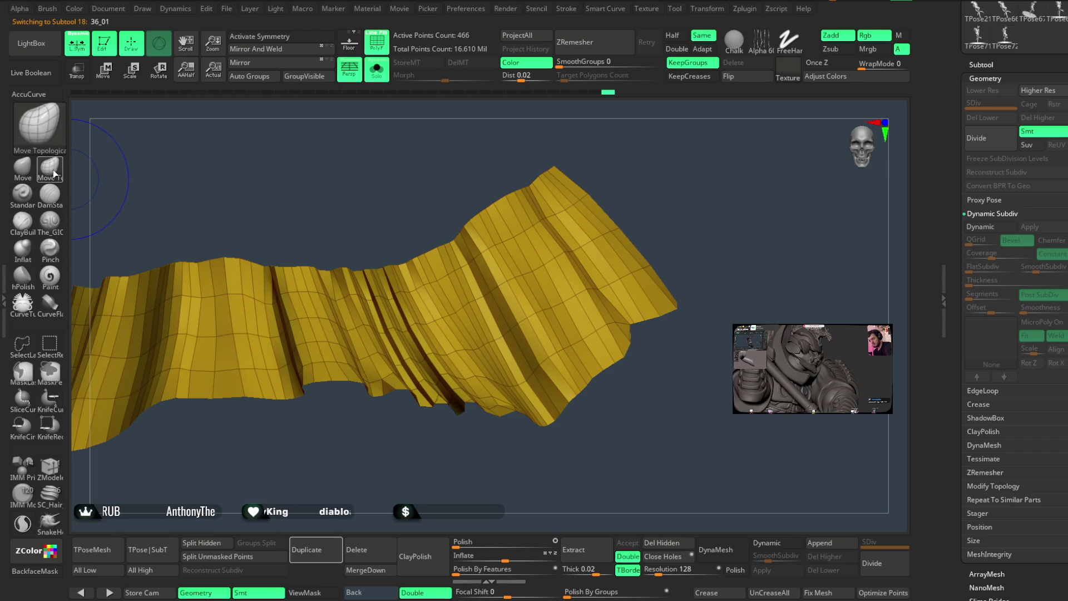
pyautogui.click(49, 167)
pyautogui.moveTo(356, 217); pyautogui.dragTo(382, 201)
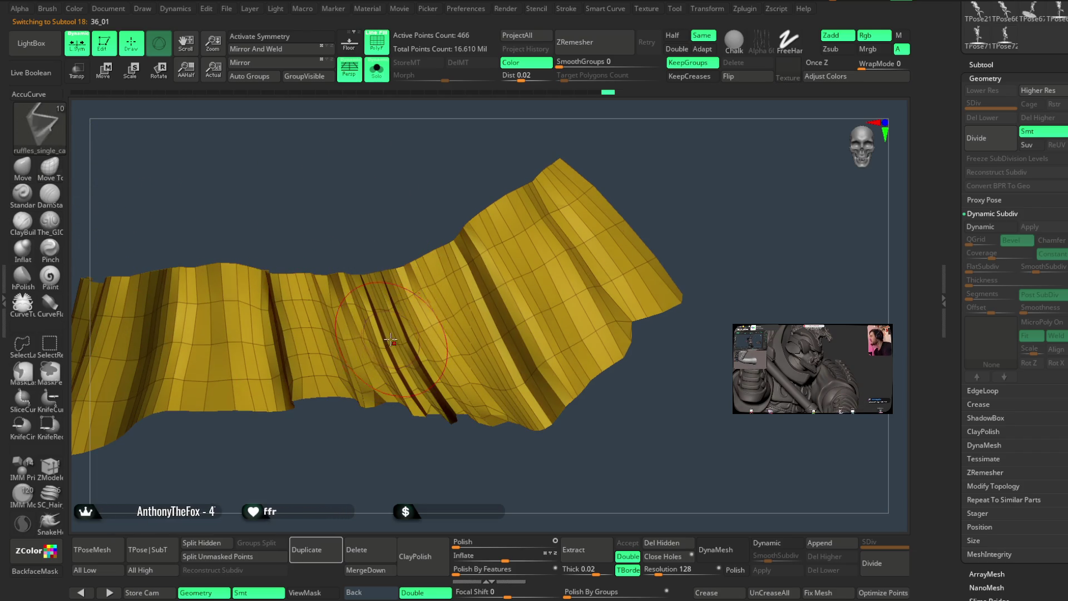
pyautogui.press('space')
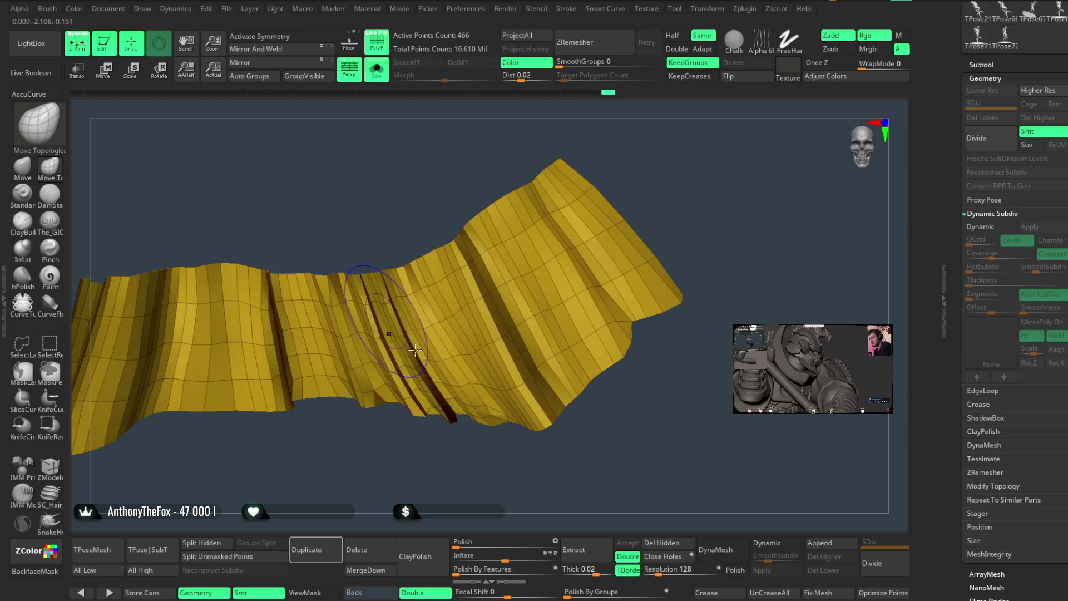
pyautogui.moveTo(421, 412)
pyautogui.mouseDown()
pyautogui.moveTo(386, 465)
pyautogui.moveTo(372, 326)
pyautogui.mouseUp()
pyautogui.moveTo(394, 423); pyautogui.dragTo(393, 501)
pyautogui.moveTo(423, 390); pyautogui.dragTo(429, 425)
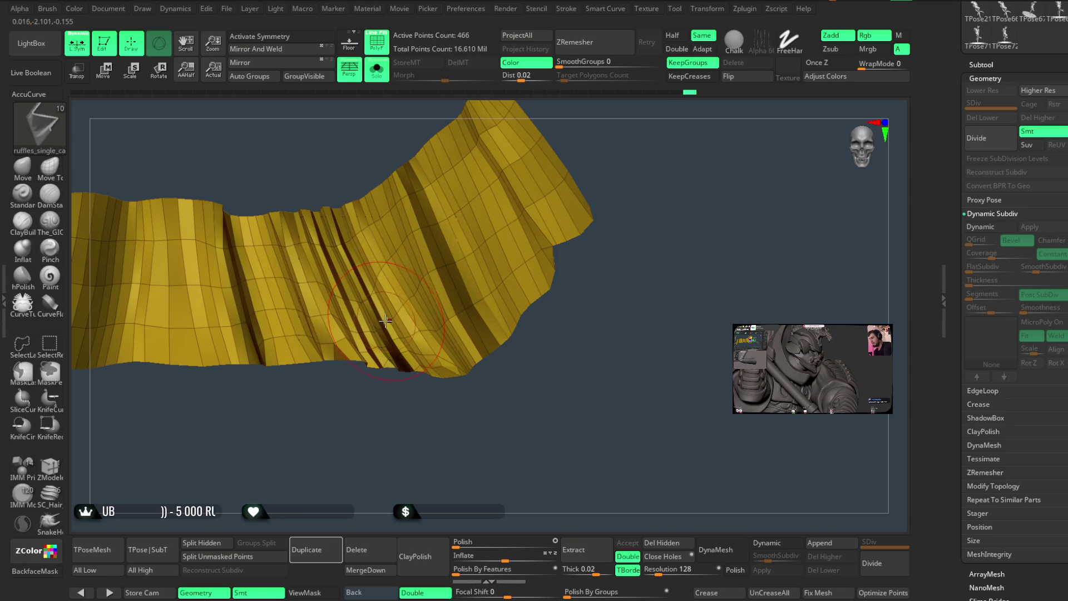
pyautogui.press('ctrl')
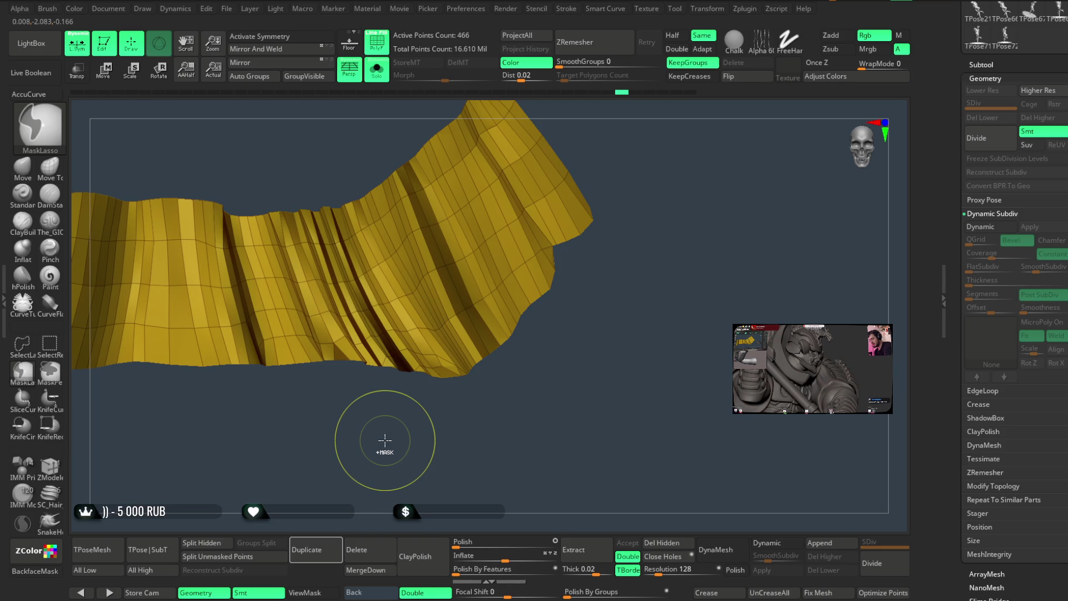
pyautogui.keyDown('ctrl'); pyautogui.keyDown('shift'); pyautogui.click(386, 441); pyautogui.keyUp('shift'); pyautogui.keyUp('ctrl')
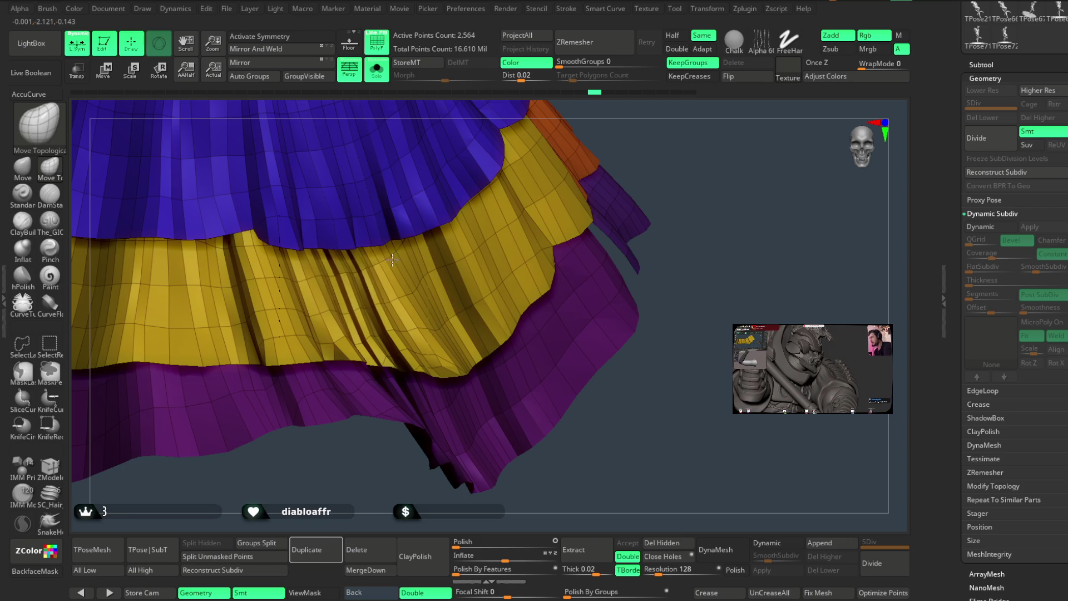
# Switch to the topology-aware move brush and set its alpha to Alpha Off.
pyautogui.press('b')
pyautogui.press('b')
pyautogui.press('m')
pyautogui.press('t')
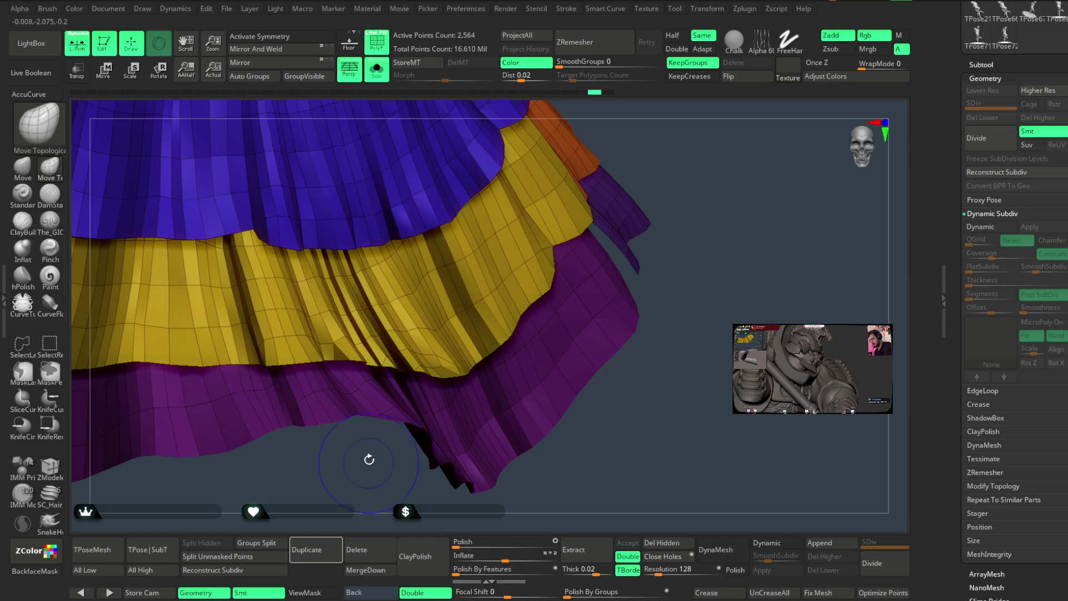
pyautogui.moveTo(760, 48)
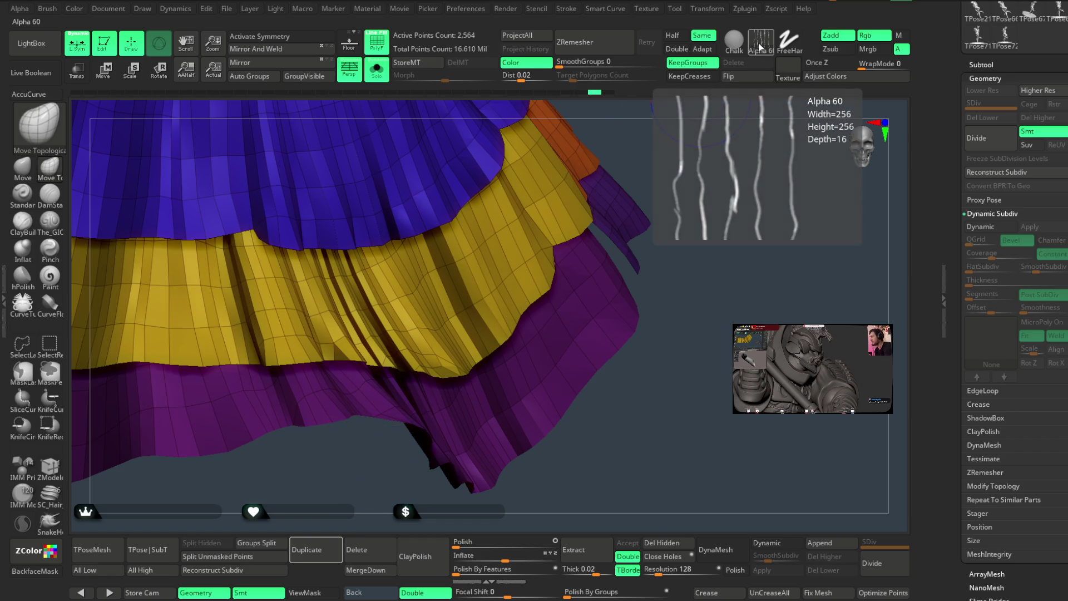
pyautogui.click(757, 45)
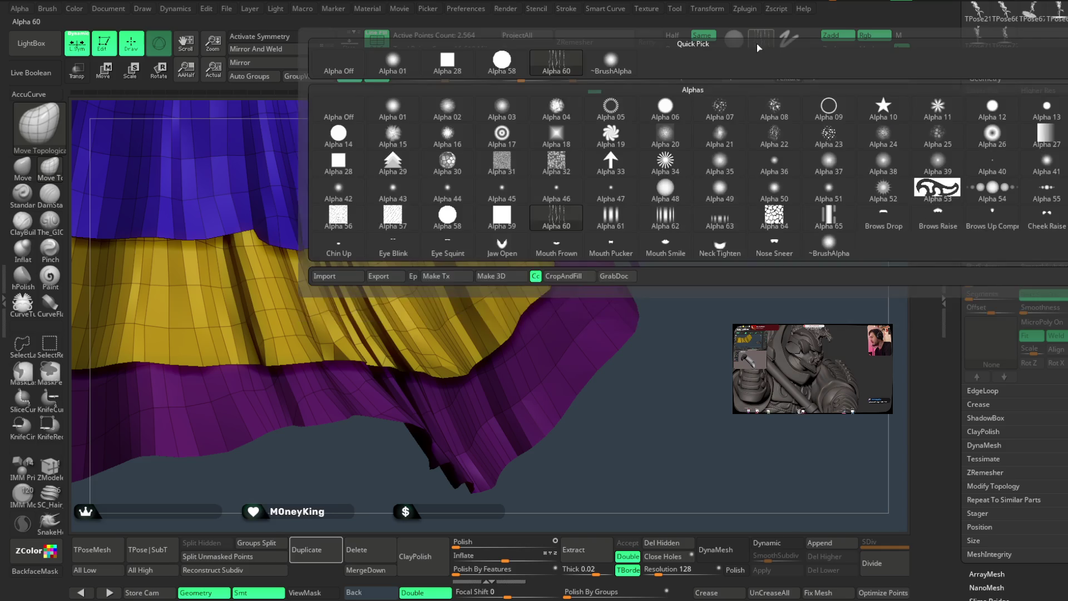
pyautogui.click(353, 67)
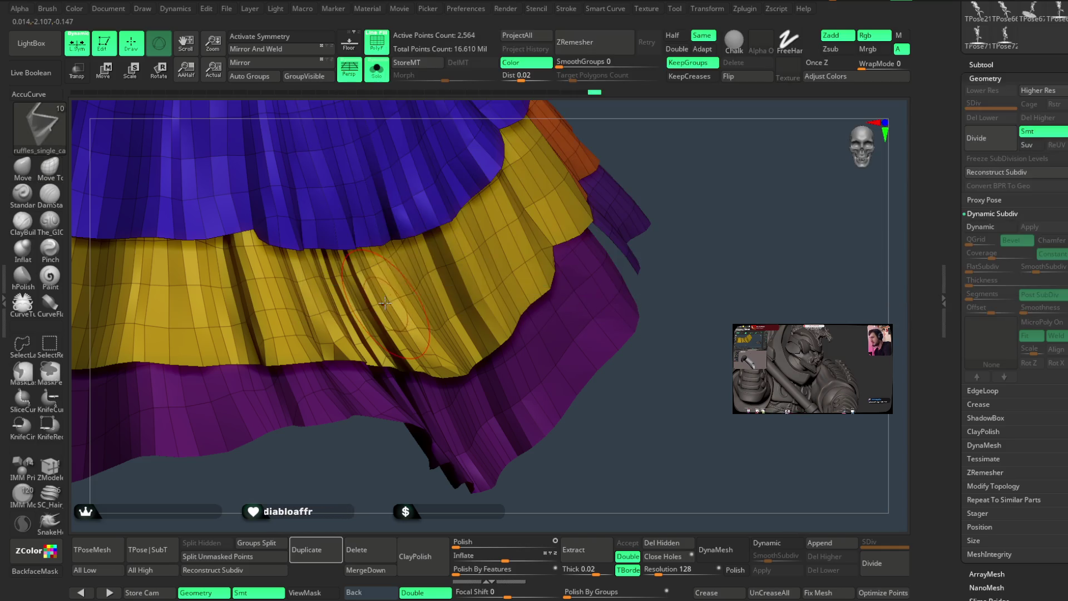
# Switch to the ruffle curve brush and hide every tier except the yellow ruffle.
pyautogui.press('2')
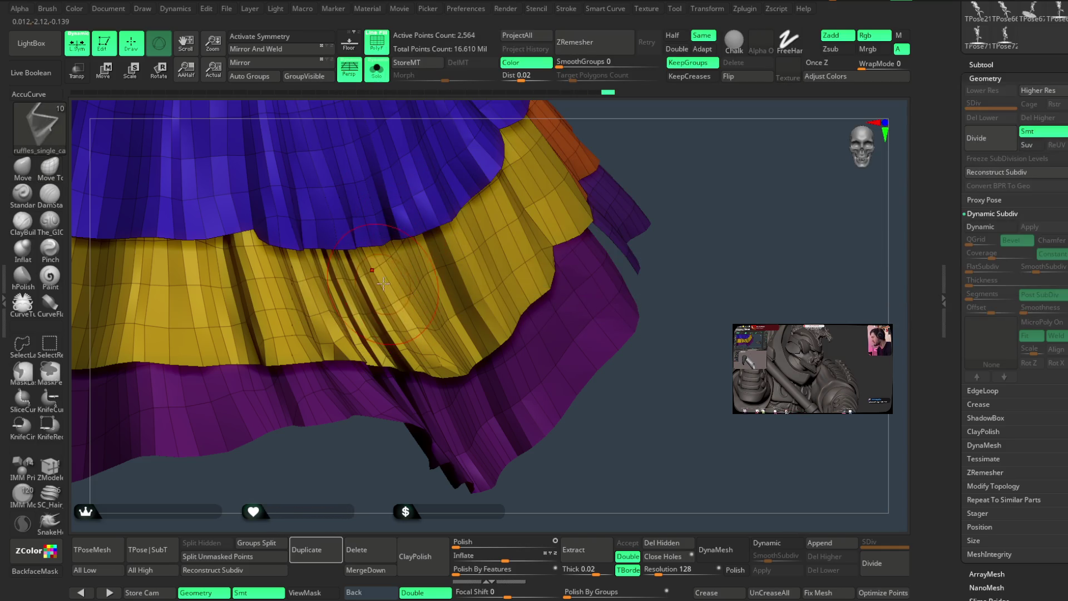
pyautogui.press('b')
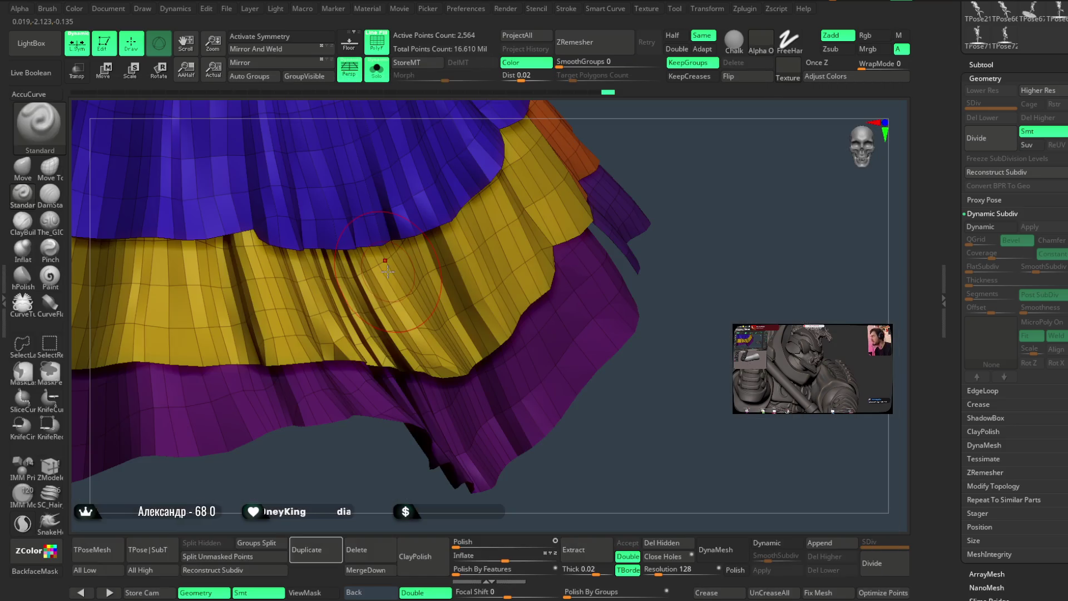
pyautogui.hotkey('shift', 'space')
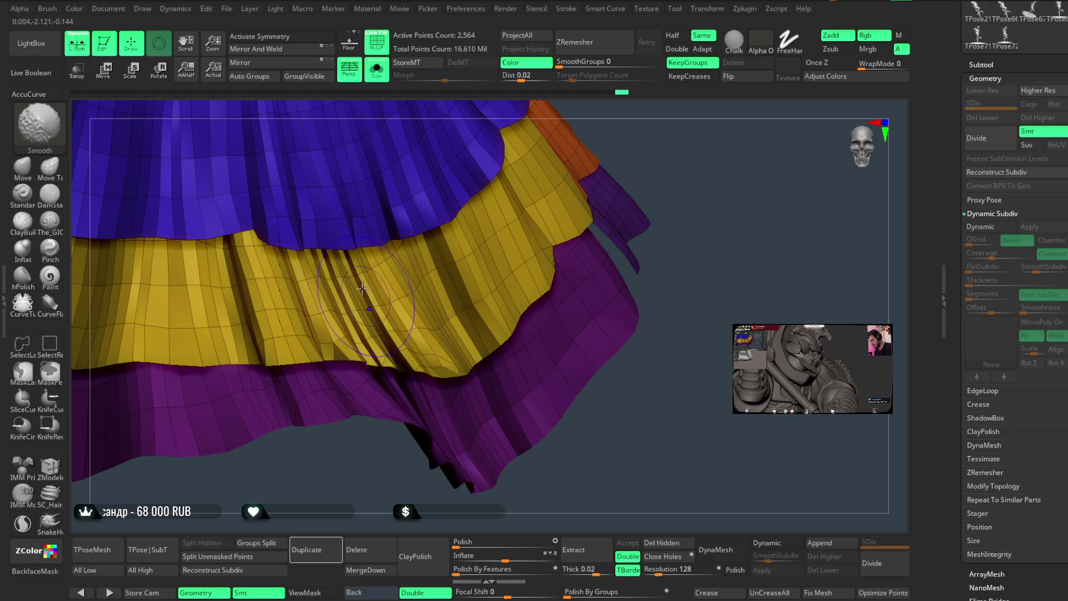
pyautogui.keyDown('ctrl'); pyautogui.keyDown('shift'); pyautogui.click(379, 310); pyautogui.keyUp('shift'); pyautogui.keyUp('ctrl')
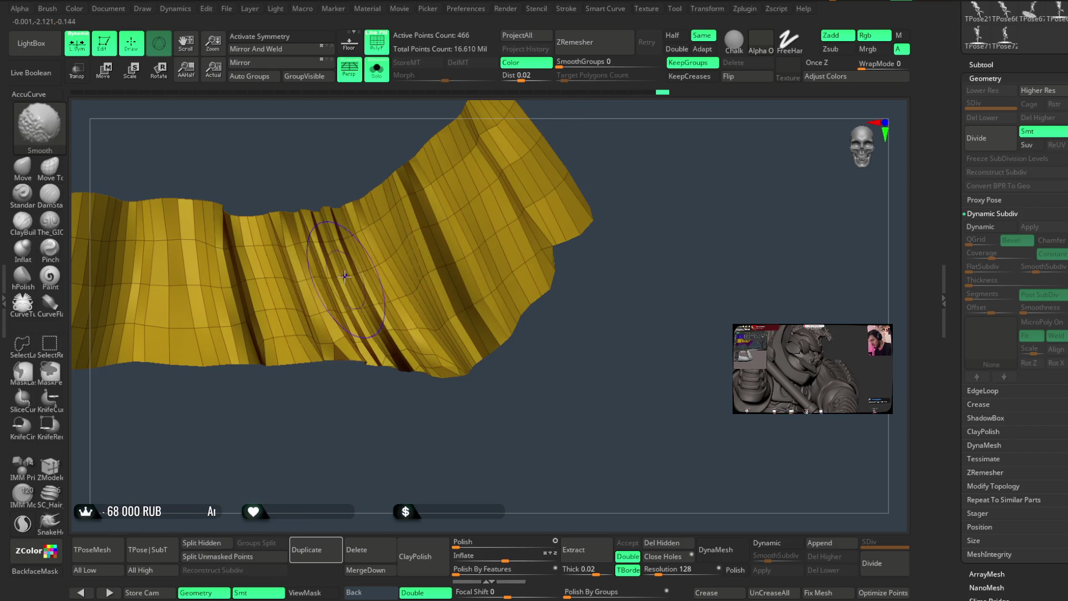
# Set the brush draw size while orbiting to inspect the yellow tier's hem.
pyautogui.moveTo(364, 300); pyautogui.dragTo(350, 269, button='right')
pyautogui.moveTo(378, 348)
pyautogui.mouseDown(button='right')
pyautogui.moveTo(362, 429)
pyautogui.moveTo(415, 362)
pyautogui.mouseUp(button='right')
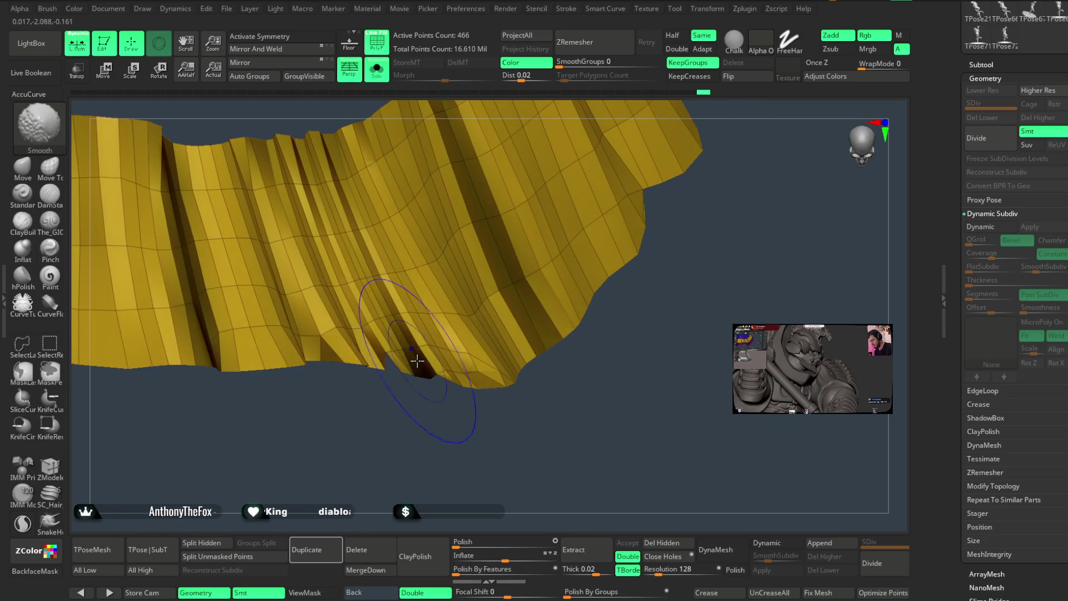
pyautogui.moveTo(395, 422)
pyautogui.mouseDown(button='right')
pyautogui.moveTo(374, 434)
pyautogui.moveTo(369, 410)
pyautogui.moveTo(369, 389)
pyautogui.moveTo(389, 407)
pyautogui.moveTo(389, 331)
pyautogui.moveTo(355, 415)
pyautogui.moveTo(388, 296)
pyautogui.mouseUp(button='right')
pyautogui.rightClick(373, 342)
pyautogui.click(396, 329)
pyautogui.moveTo(362, 358)
pyautogui.mouseDown(button='right')
pyautogui.moveTo(354, 480)
pyautogui.moveTo(360, 443)
pyautogui.moveTo(374, 448)
pyautogui.moveTo(386, 422)
pyautogui.moveTo(370, 436)
pyautogui.mouseUp(button='right')
pyautogui.press('ctrl')
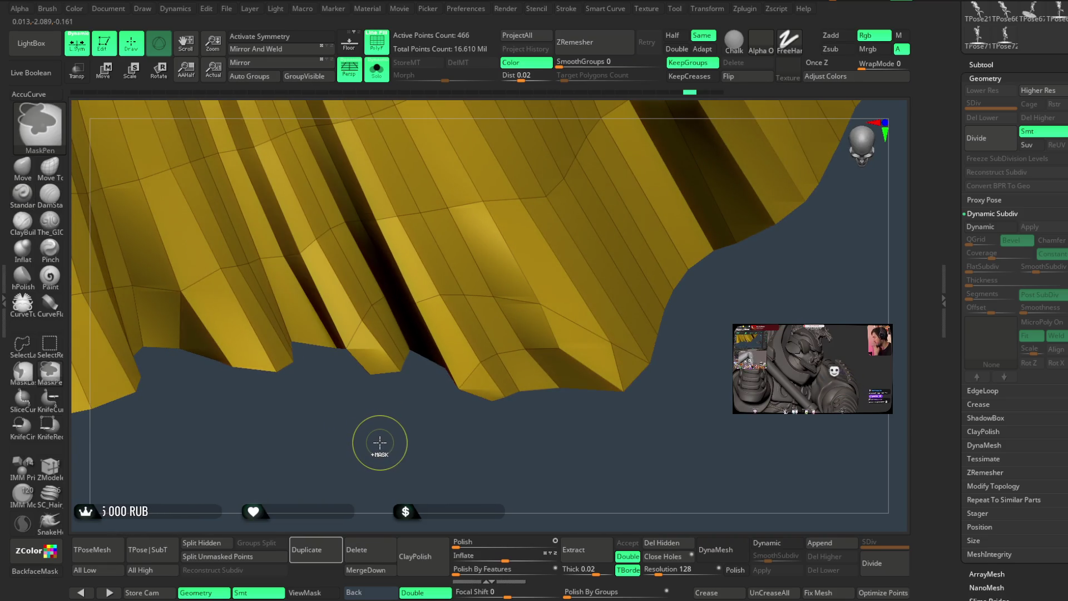
pyautogui.moveTo(381, 441)
pyautogui.mouseDown(button='right')
pyautogui.moveTo(386, 424)
pyautogui.moveTo(382, 431)
pyautogui.moveTo(372, 412)
pyautogui.moveTo(345, 408)
pyautogui.mouseUp(button='right')
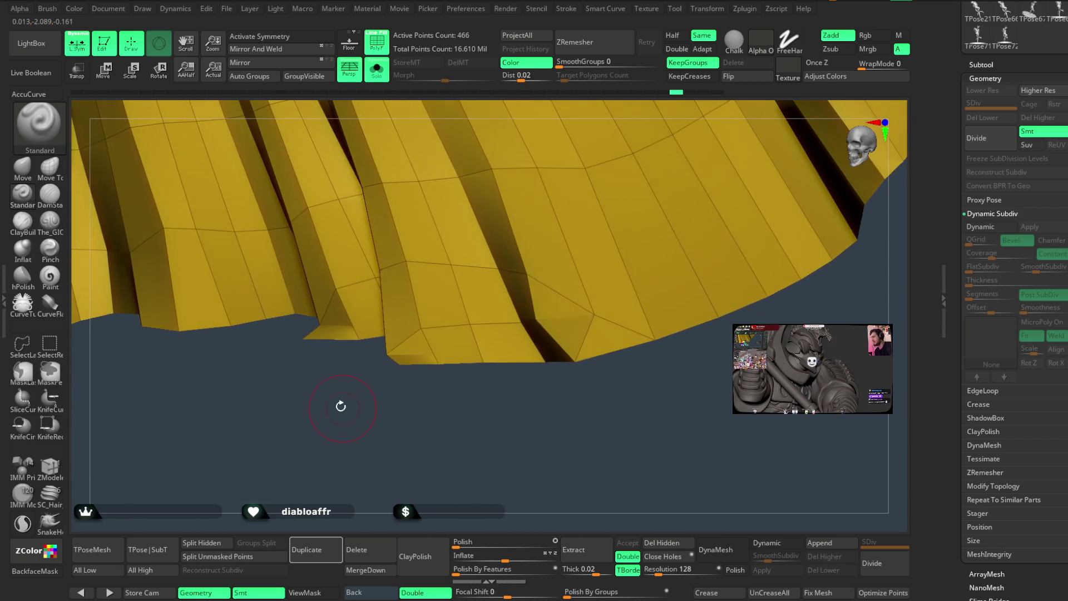
# Switch to the plain Move brush and study the yellow tier's hem folds from several angles.
pyautogui.press('b')
pyautogui.press('m')
pyautogui.press('v')
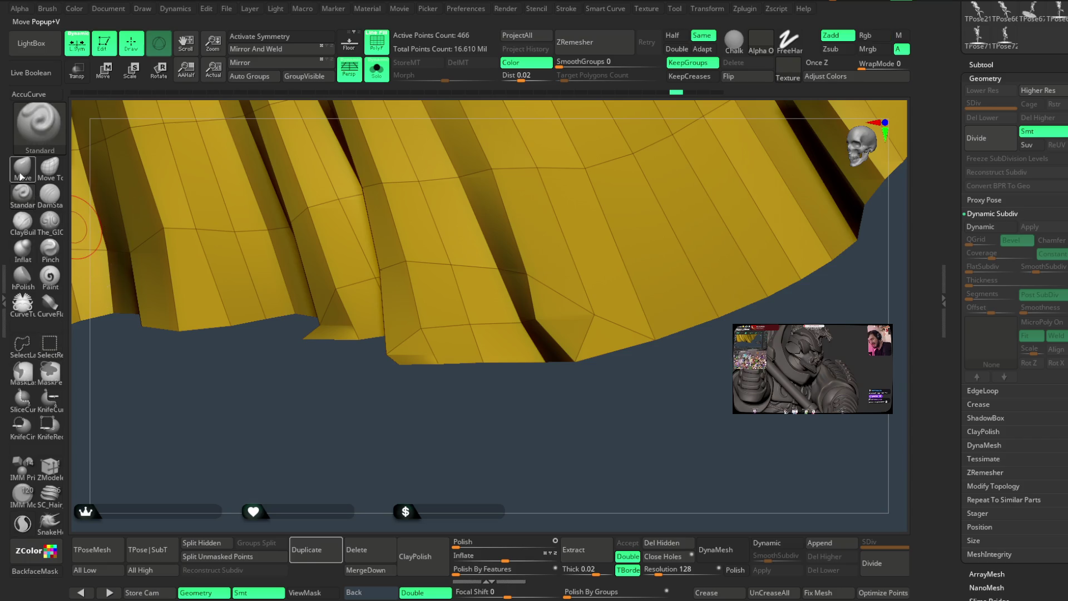
pyautogui.moveTo(338, 355)
pyautogui.mouseDown(button='right')
pyautogui.moveTo(311, 352)
pyautogui.moveTo(305, 419)
pyautogui.moveTo(316, 332)
pyautogui.mouseUp(button='right')
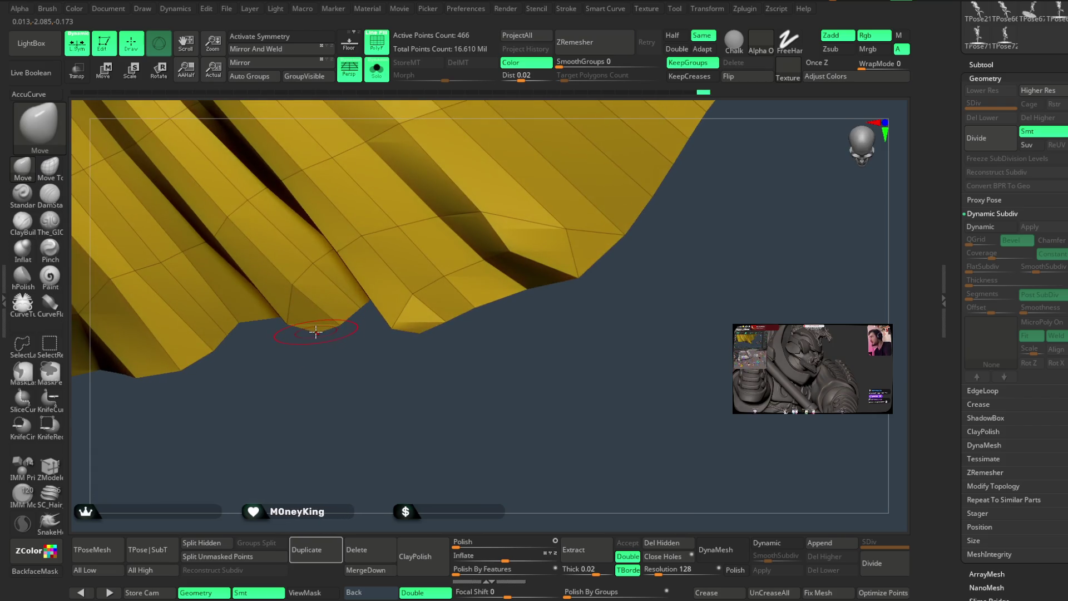
pyautogui.moveTo(334, 399)
pyautogui.mouseDown(button='right')
pyautogui.moveTo(382, 283)
pyautogui.moveTo(319, 337)
pyautogui.mouseUp(button='right')
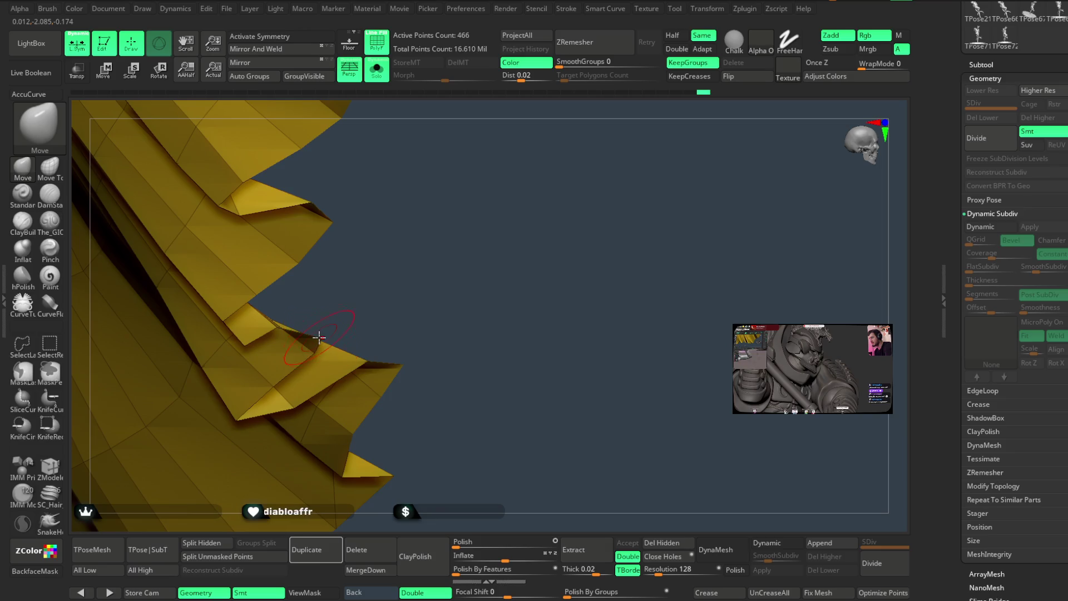
pyautogui.moveTo(392, 290)
pyautogui.mouseDown(button='right')
pyautogui.moveTo(415, 288)
pyautogui.moveTo(406, 375)
pyautogui.moveTo(417, 424)
pyautogui.moveTo(431, 357)
pyautogui.moveTo(429, 368)
pyautogui.moveTo(405, 334)
pyautogui.moveTo(371, 339)
pyautogui.moveTo(370, 329)
pyautogui.moveTo(399, 353)
pyautogui.moveTo(424, 334)
pyautogui.moveTo(401, 329)
pyautogui.moveTo(373, 385)
pyautogui.moveTo(272, 336)
pyautogui.moveTo(351, 413)
pyautogui.moveTo(364, 395)
pyautogui.mouseUp(button='right')
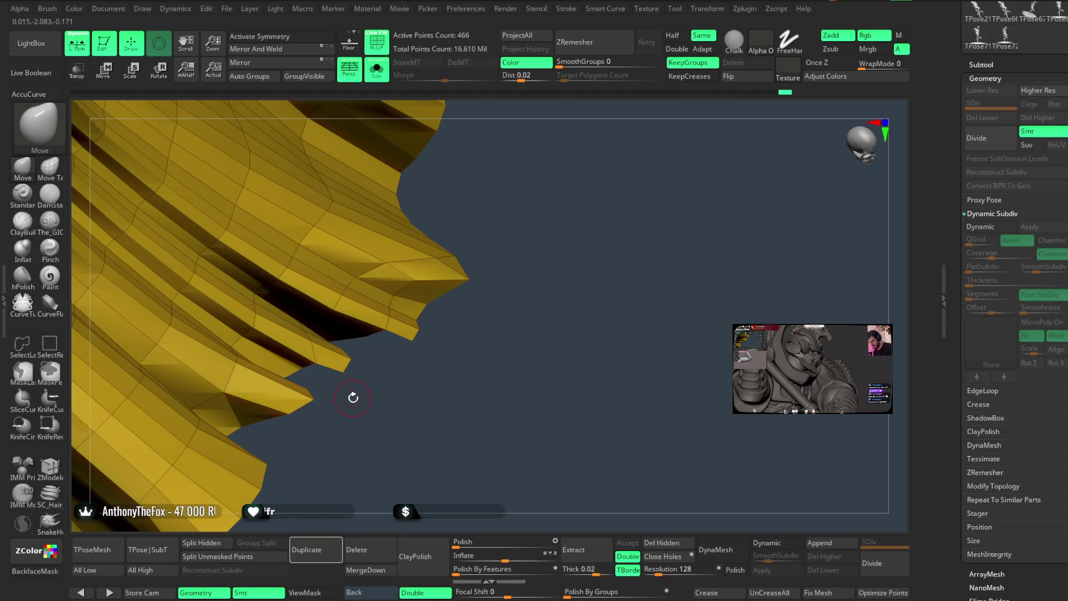
pyautogui.moveTo(363, 397)
pyautogui.mouseDown(button='right')
pyautogui.moveTo(406, 400)
pyautogui.moveTo(427, 345)
pyautogui.moveTo(423, 356)
pyautogui.mouseUp(button='right')
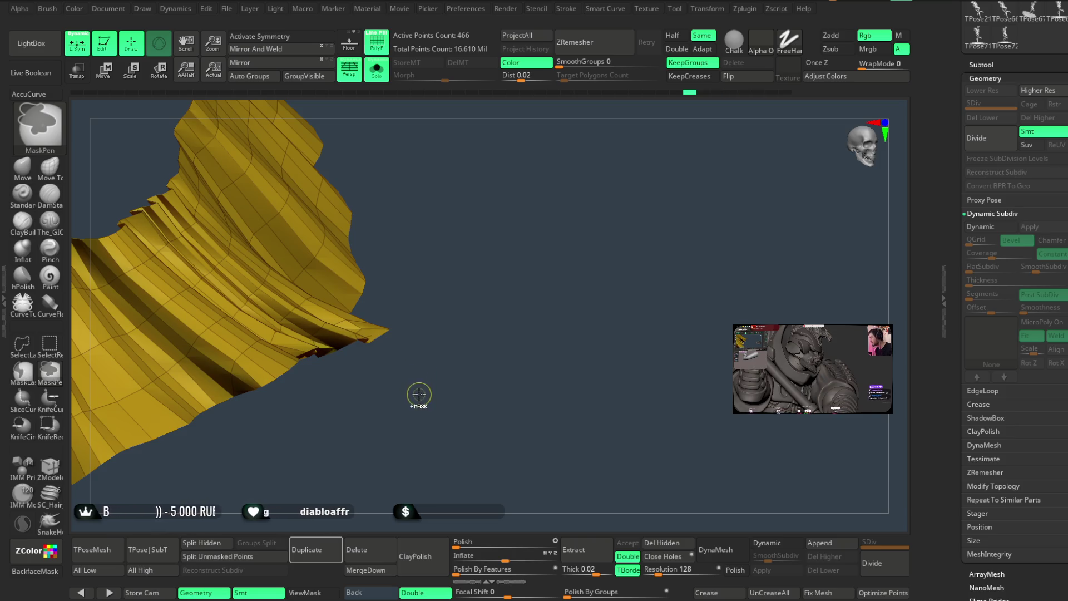
pyautogui.moveTo(417, 410); pyautogui.dragTo(401, 429, button='right')
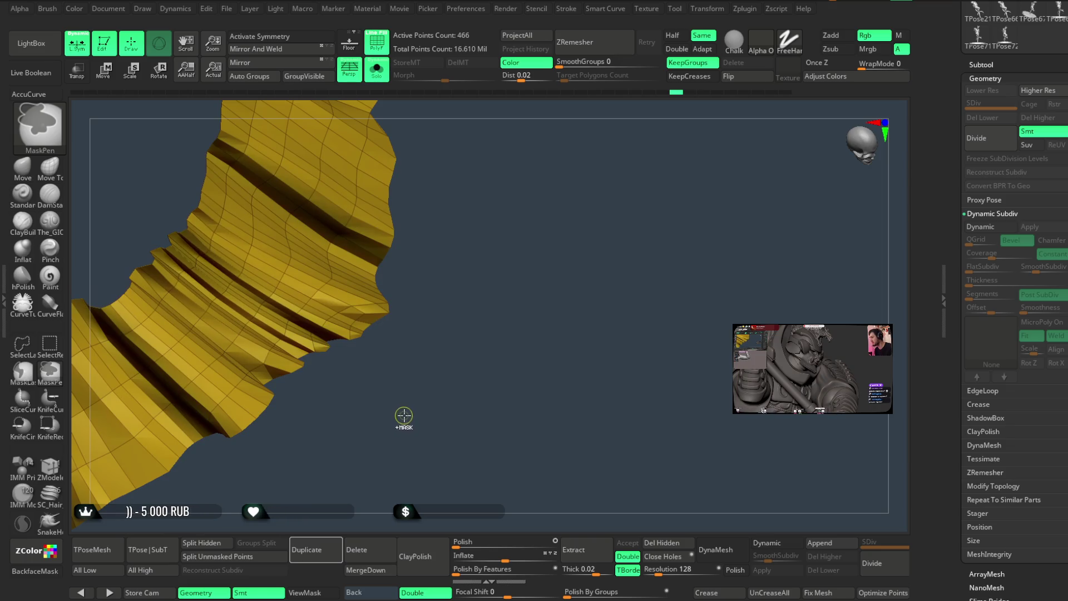
# Unhide all the skirt tiers and run ZRemesher on the skirt.
pyautogui.hotkey('ctrl', 'shift')
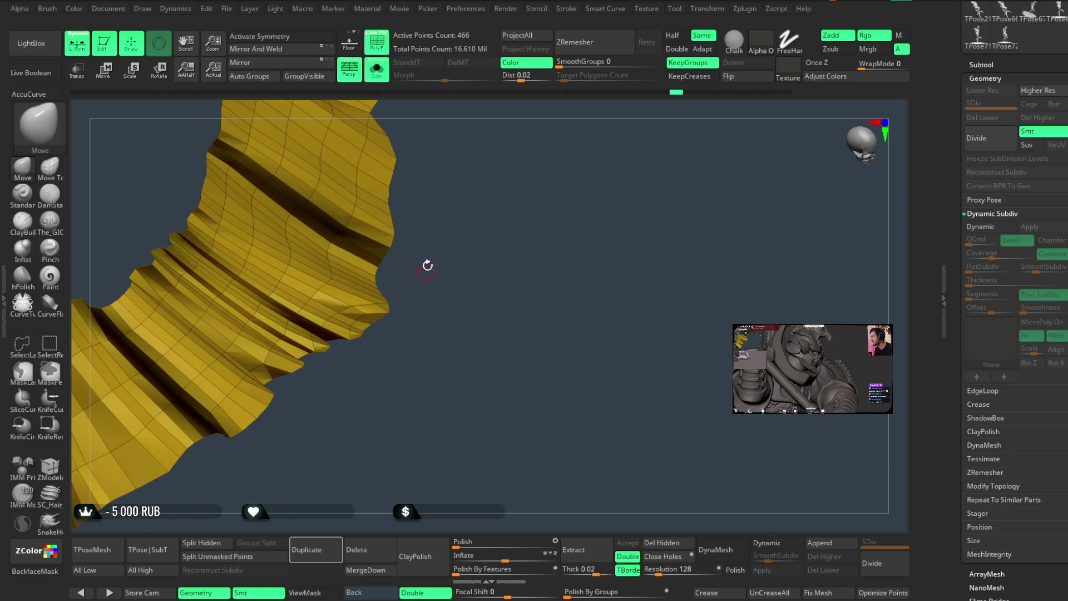
pyautogui.keyDown('ctrl'); pyautogui.keyDown('shift'); pyautogui.click(439, 225); pyautogui.keyUp('shift'); pyautogui.keyUp('ctrl')
pyautogui.moveTo(500, 310); pyautogui.dragTo(556, 152, button='right')
pyautogui.click(603, 51)
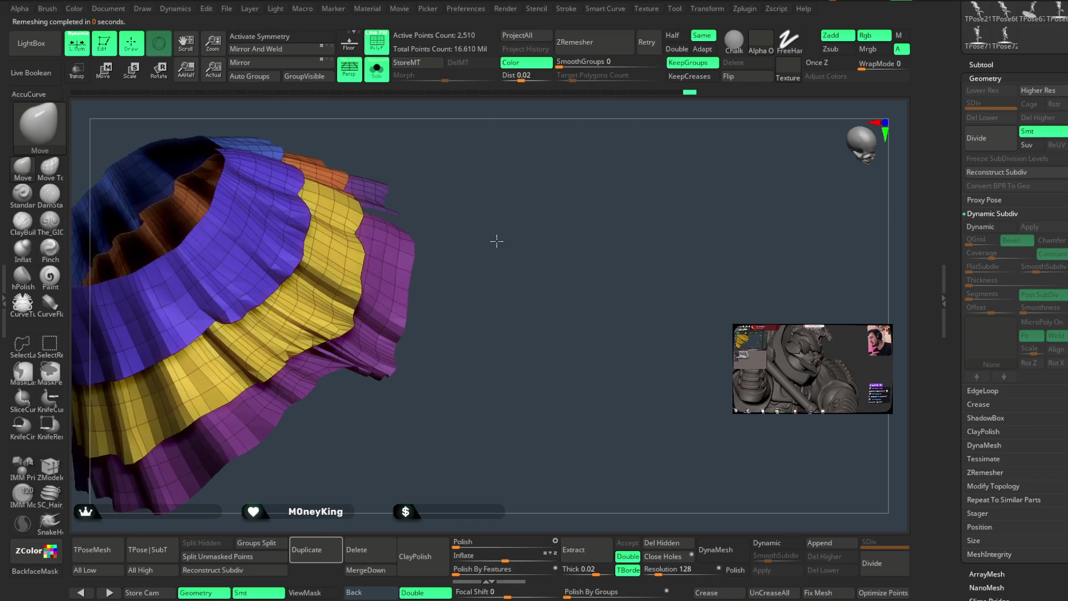
# Undo the ZRemesher and turn off Solo and PolyF to show the full grey character.
pyautogui.hotkey('ctrl', 'z')
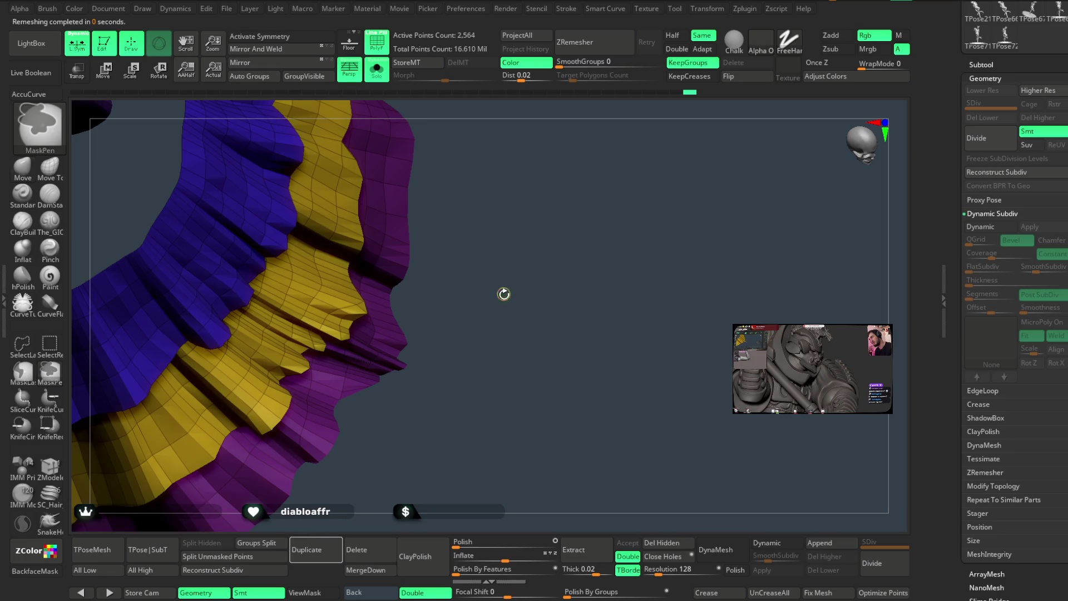
pyautogui.moveTo(502, 293); pyautogui.dragTo(487, 193, button='right')
pyautogui.click(387, 80)
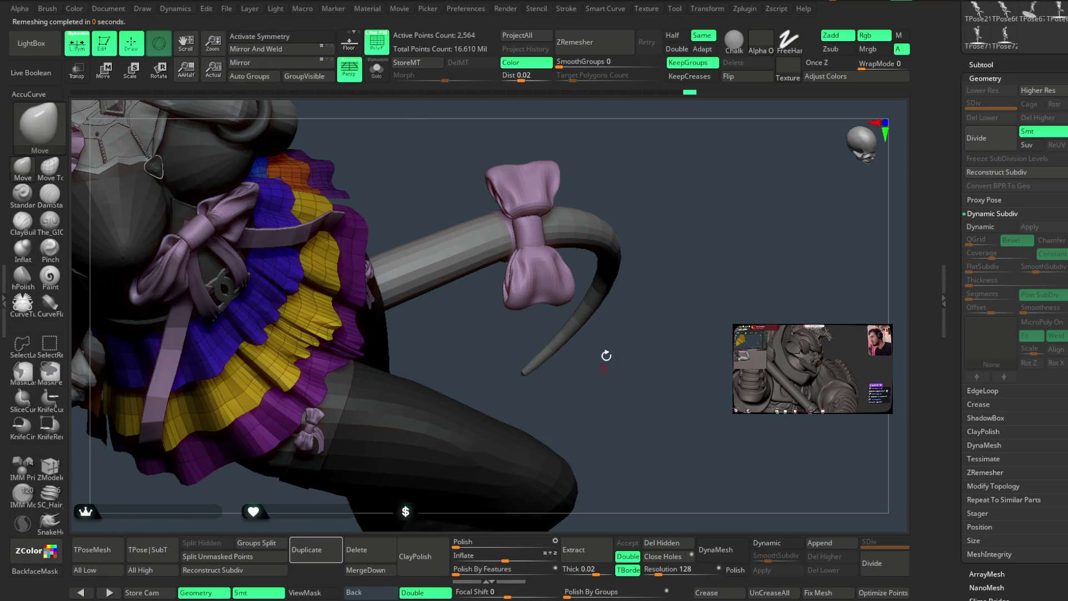
pyautogui.hotkey('shift', 'f')
pyautogui.moveTo(696, 239)
pyautogui.mouseDown()
pyautogui.moveTo(612, 234)
pyautogui.moveTo(621, 227)
pyautogui.moveTo(579, 265)
pyautogui.moveTo(638, 266)
pyautogui.moveTo(590, 271)
pyautogui.moveTo(615, 369)
pyautogui.moveTo(636, 253)
pyautogui.moveTo(684, 275)
pyautogui.moveTo(561, 278)
pyautogui.mouseUp()
# Select the Move Topological brush and raise its Draw Size to about 12.
pyautogui.press('space')
pyautogui.click(606, 252)
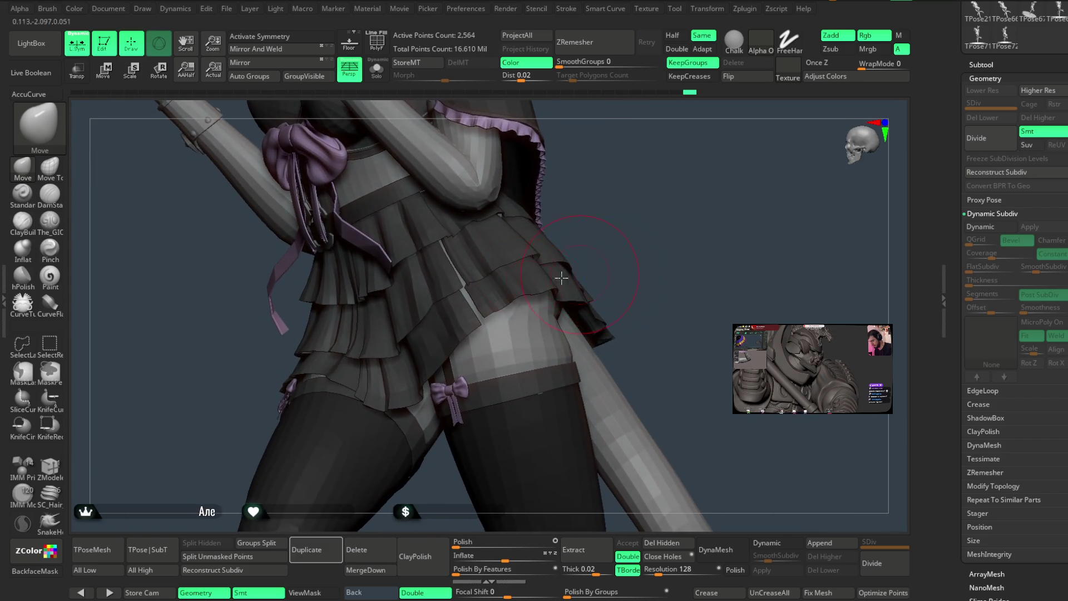
pyautogui.click(55, 172)
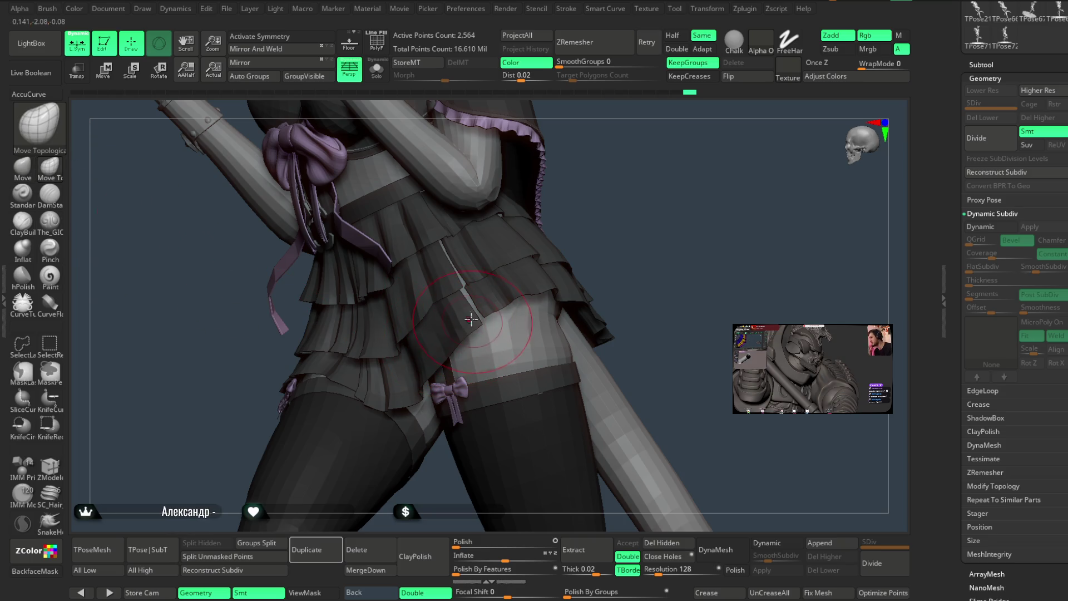
pyautogui.moveTo(584, 223)
pyautogui.mouseDown()
pyautogui.moveTo(602, 208)
pyautogui.moveTo(612, 223)
pyautogui.mouseUp()
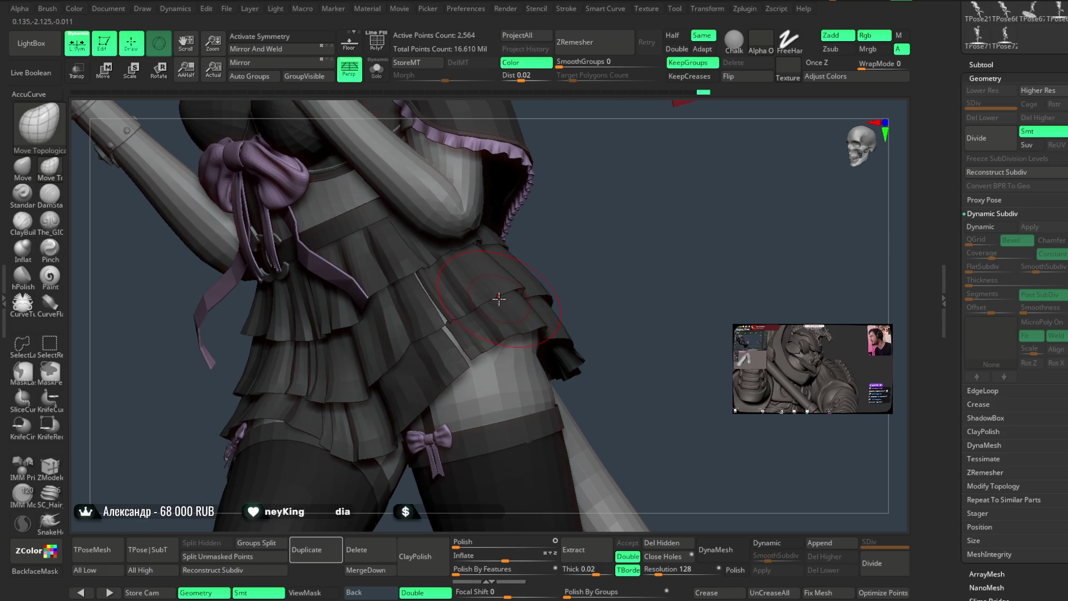
pyautogui.press('space')
pyautogui.moveTo(527, 287); pyautogui.dragTo(520, 287)
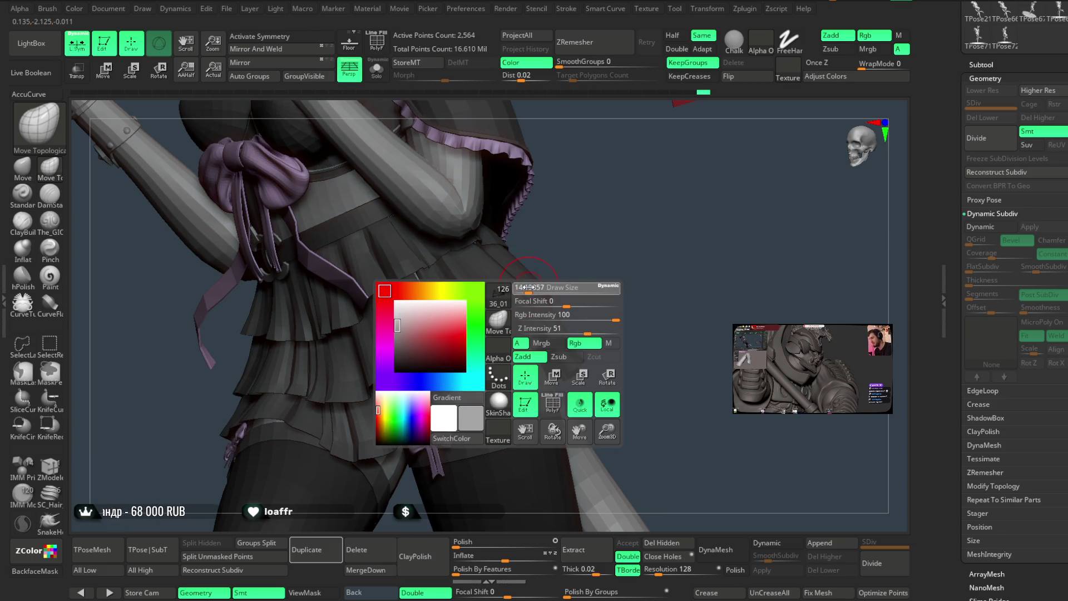
# Orbit and zoom around the skirt ruffles, including underneath the tiers.
pyautogui.keyDown('ctrl'); pyautogui.moveTo(483, 300); pyautogui.dragTo(512, 352, button='right'); pyautogui.keyUp('ctrl')
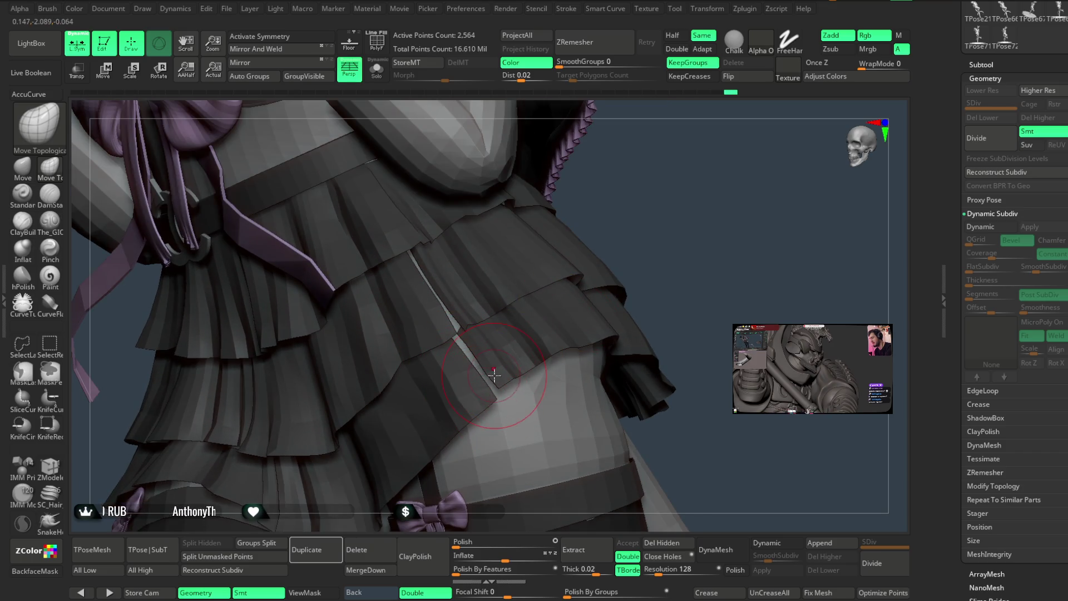
pyautogui.moveTo(617, 253)
pyautogui.keyDown('ctrl'); pyautogui.mouseDown(button='right')
pyautogui.moveTo(633, 249)
pyautogui.moveTo(618, 201)
pyautogui.mouseUp(button='right'); pyautogui.keyUp('ctrl')
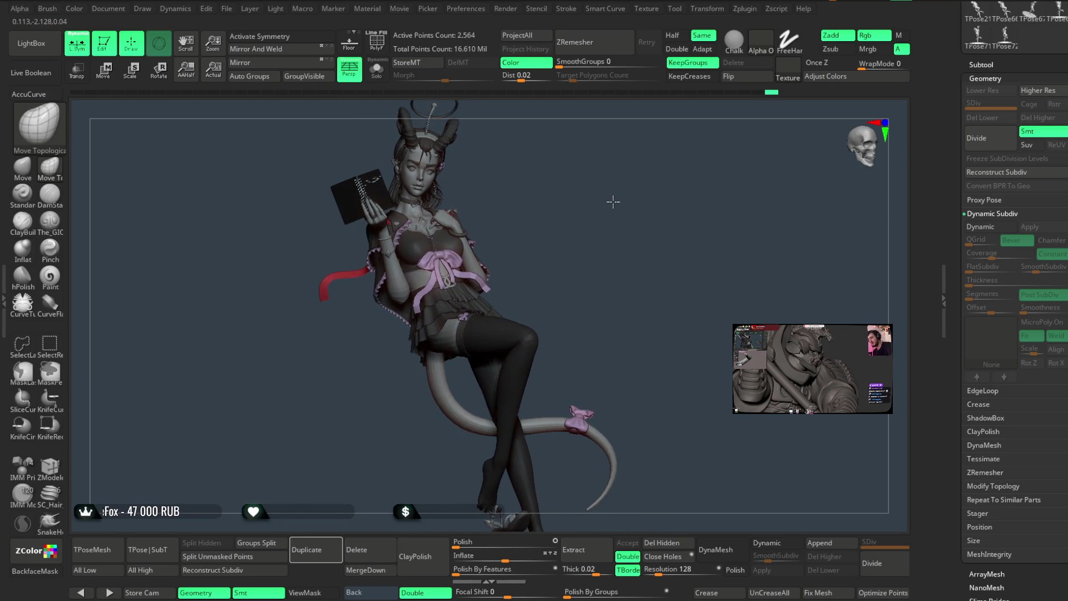
pyautogui.moveTo(607, 223)
pyautogui.mouseDown(button='right')
pyautogui.moveTo(591, 217)
pyautogui.moveTo(634, 366)
pyautogui.mouseUp(button='right')
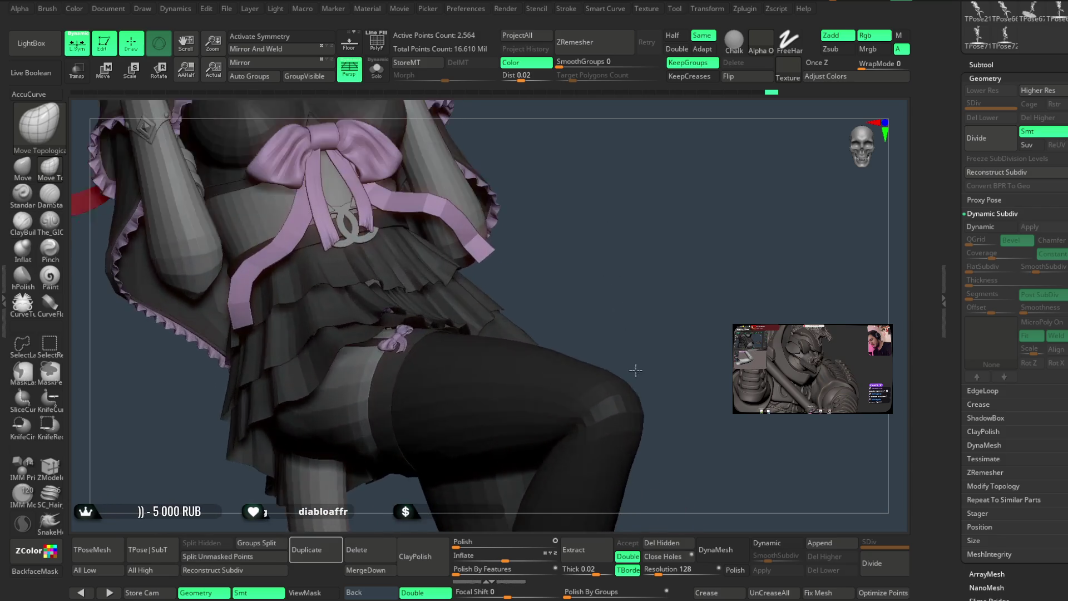
pyautogui.keyDown('ctrl'); pyautogui.moveTo(617, 221); pyautogui.dragTo(578, 251, button='right'); pyautogui.keyUp('ctrl')
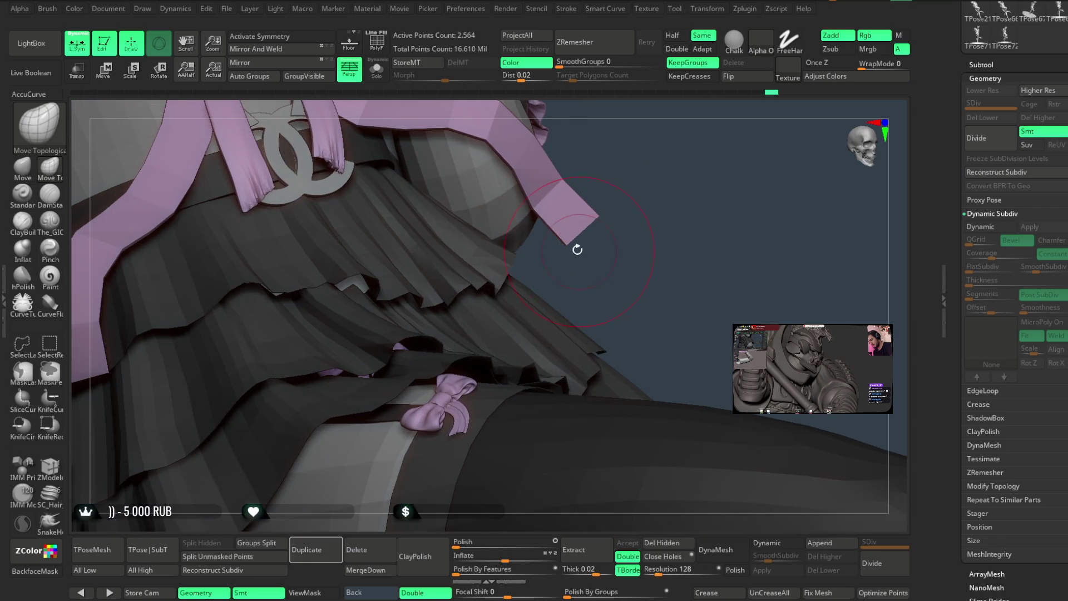
pyautogui.press('space')
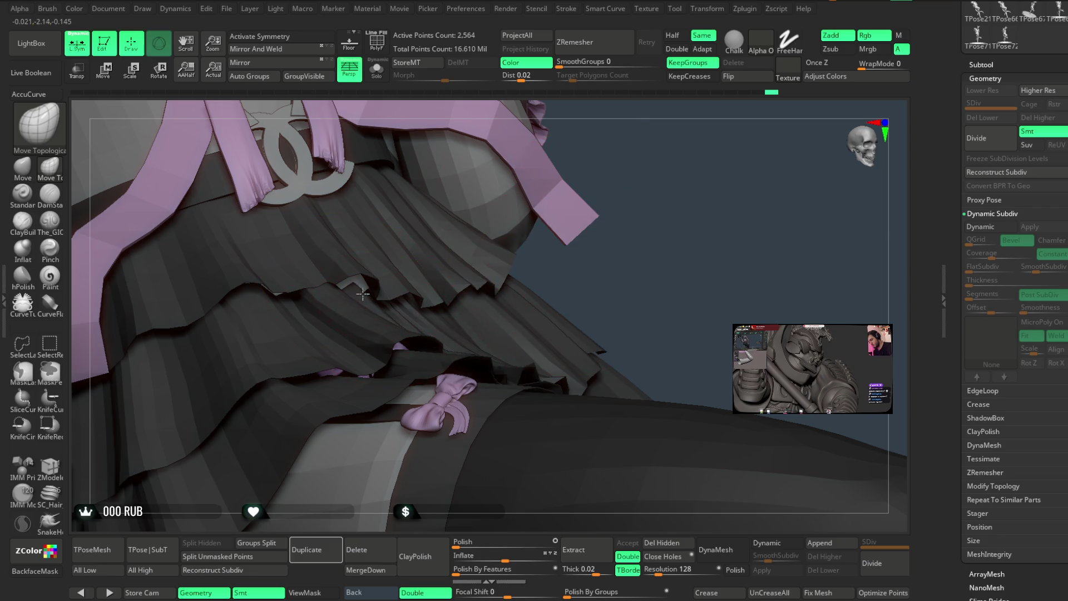
pyautogui.moveTo(674, 274); pyautogui.dragTo(366, 310, button='right')
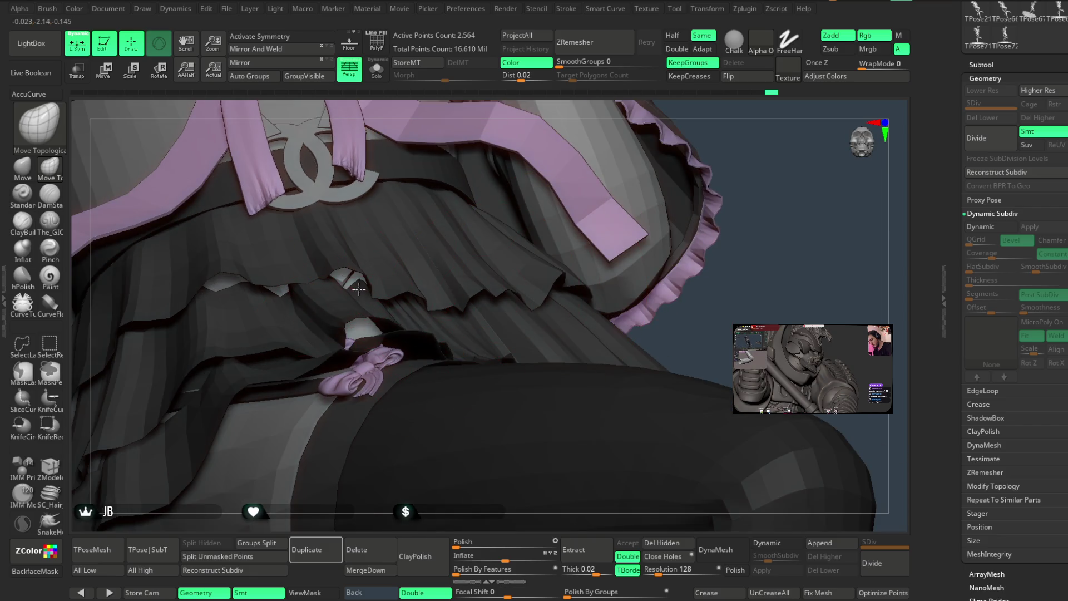
pyautogui.moveTo(731, 161); pyautogui.dragTo(423, 284, button='right')
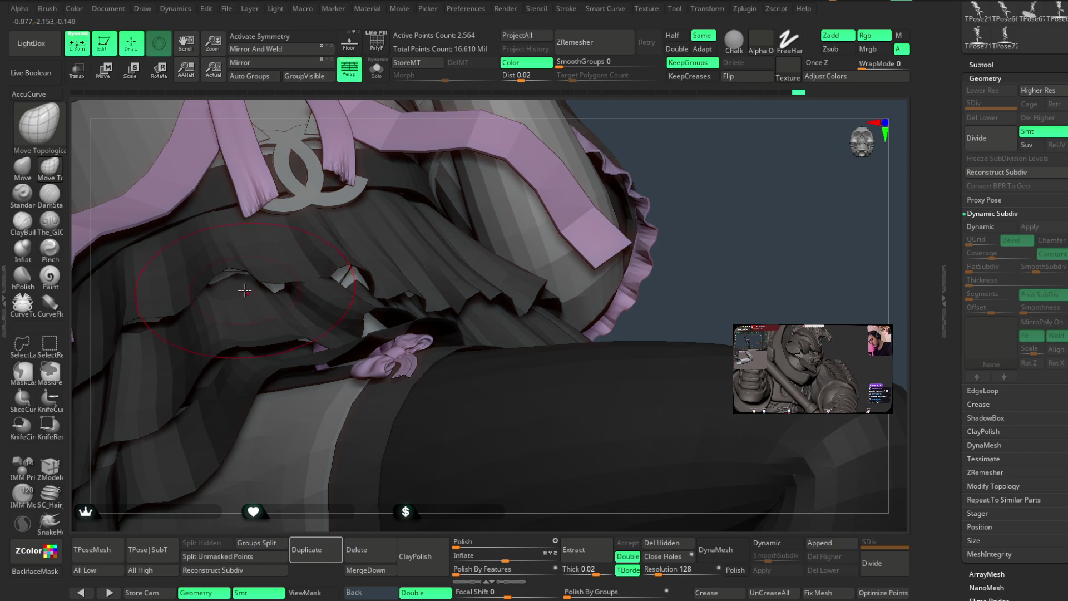
pyautogui.moveTo(731, 209); pyautogui.dragTo(476, 324, button='right')
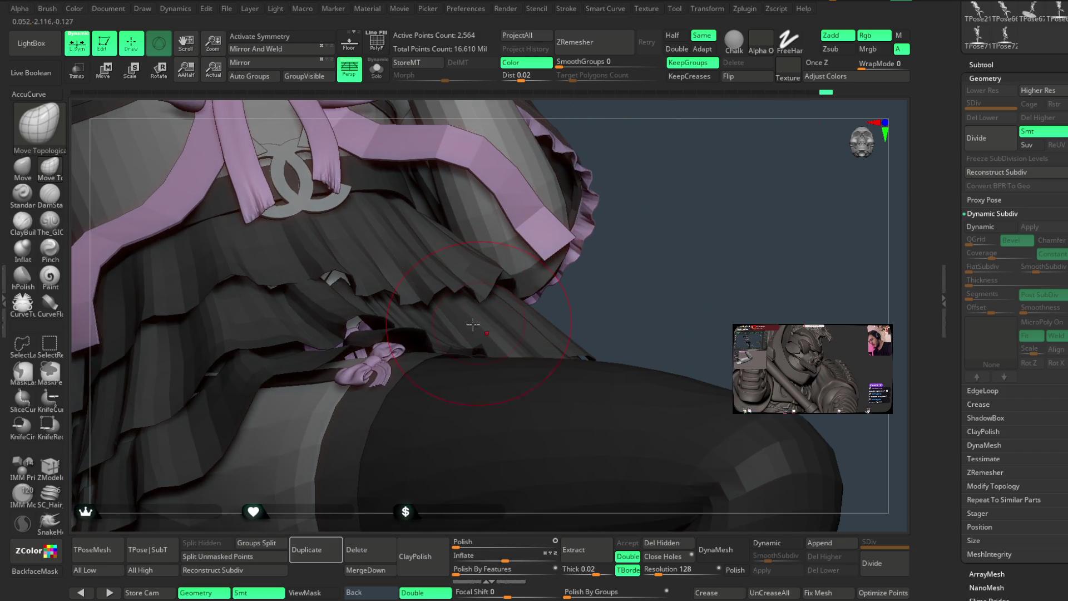
pyautogui.moveTo(628, 273); pyautogui.dragTo(439, 333, button='right')
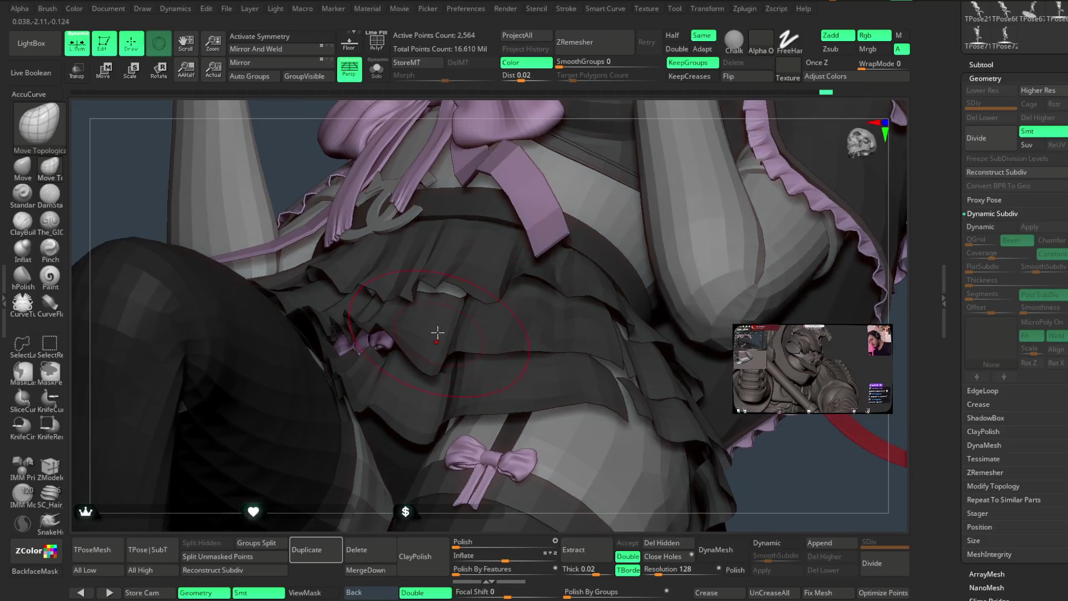
pyautogui.moveTo(424, 501); pyautogui.dragTo(449, 306, button='right')
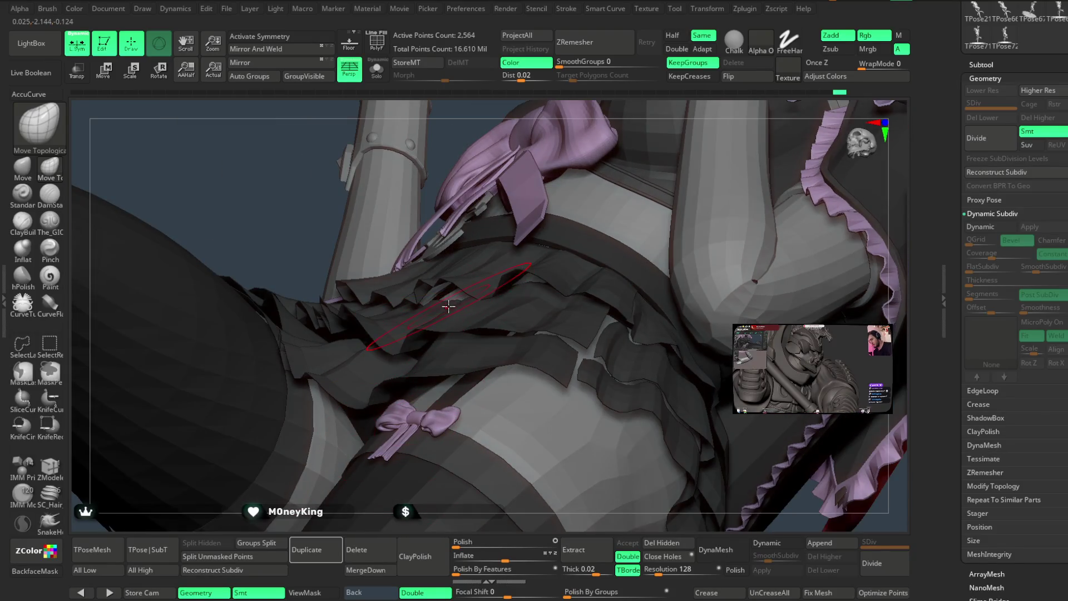
# Check the skirt and both thigh bows from the front, zooming out to the upper body.
pyautogui.press('space')
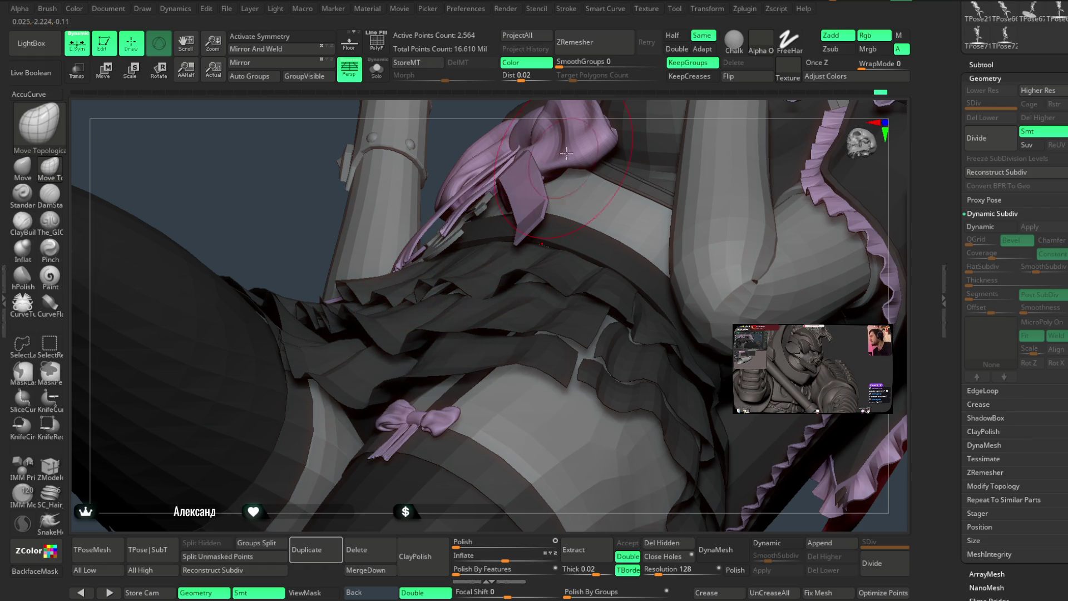
pyautogui.moveTo(577, 110)
pyautogui.mouseDown(button='right')
pyautogui.moveTo(451, 311)
pyautogui.moveTo(532, 251)
pyautogui.mouseUp(button='right')
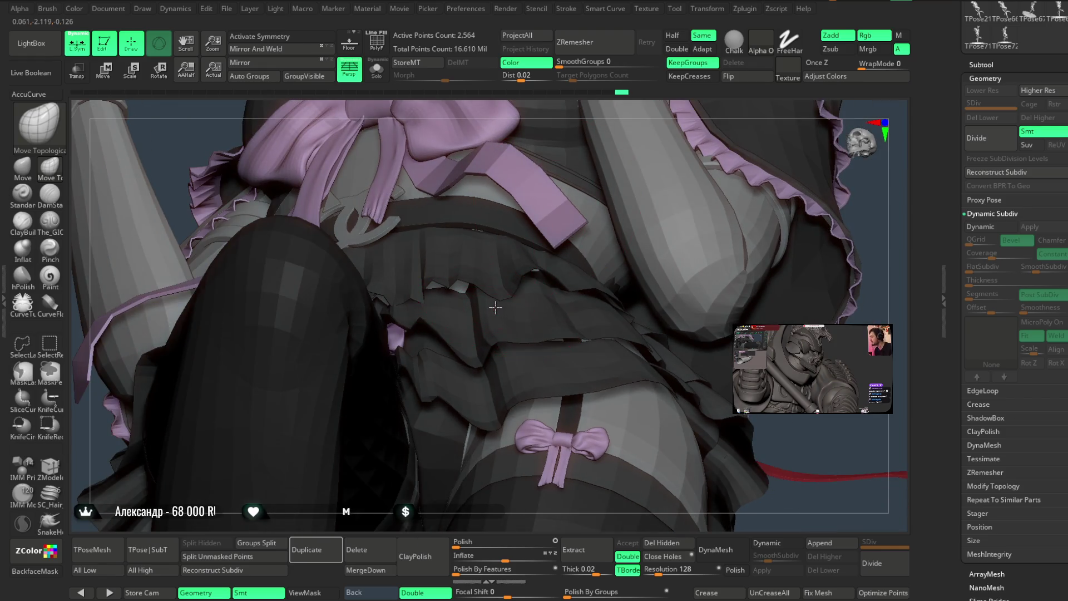
pyautogui.moveTo(789, 381); pyautogui.dragTo(531, 349, button='right')
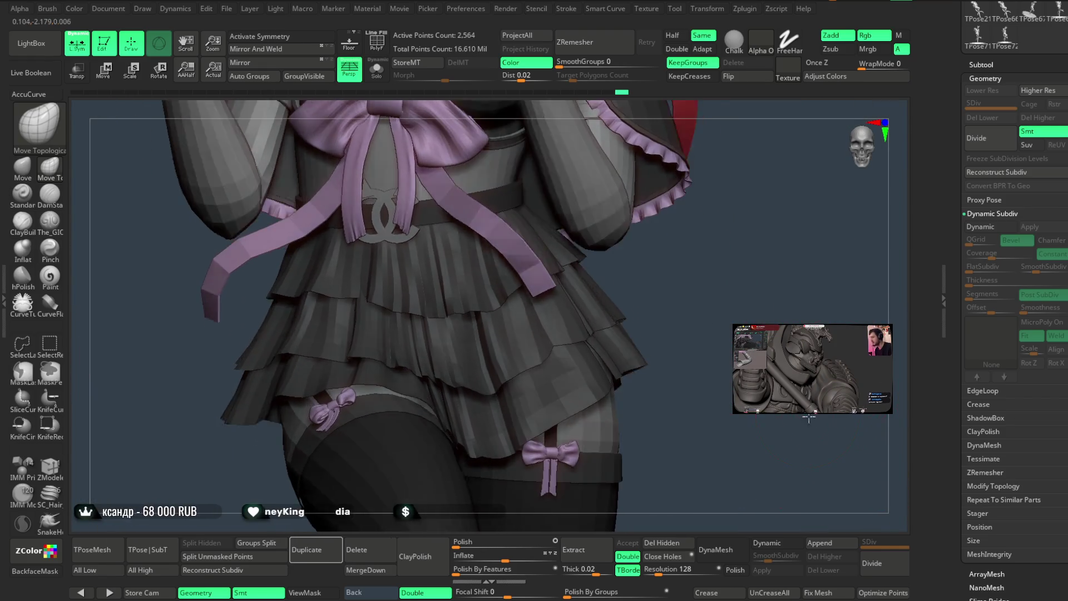
pyautogui.moveTo(536, 354); pyautogui.dragTo(587, 330, button='right')
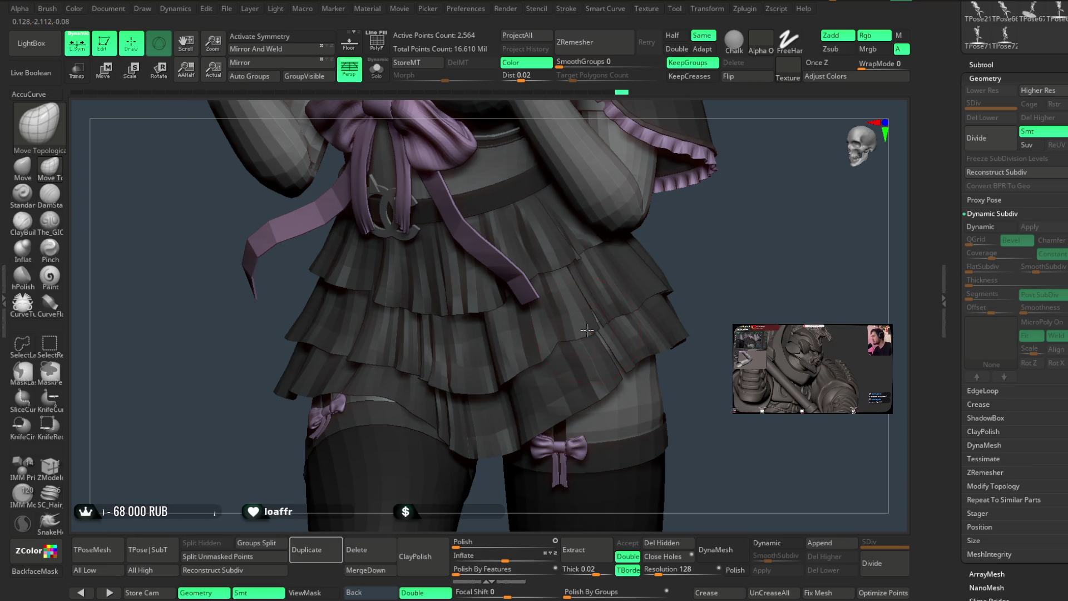
pyautogui.moveTo(694, 260)
pyautogui.mouseDown(button='right')
pyautogui.moveTo(719, 235)
pyautogui.moveTo(651, 325)
pyautogui.mouseUp(button='right')
pyautogui.press('space')
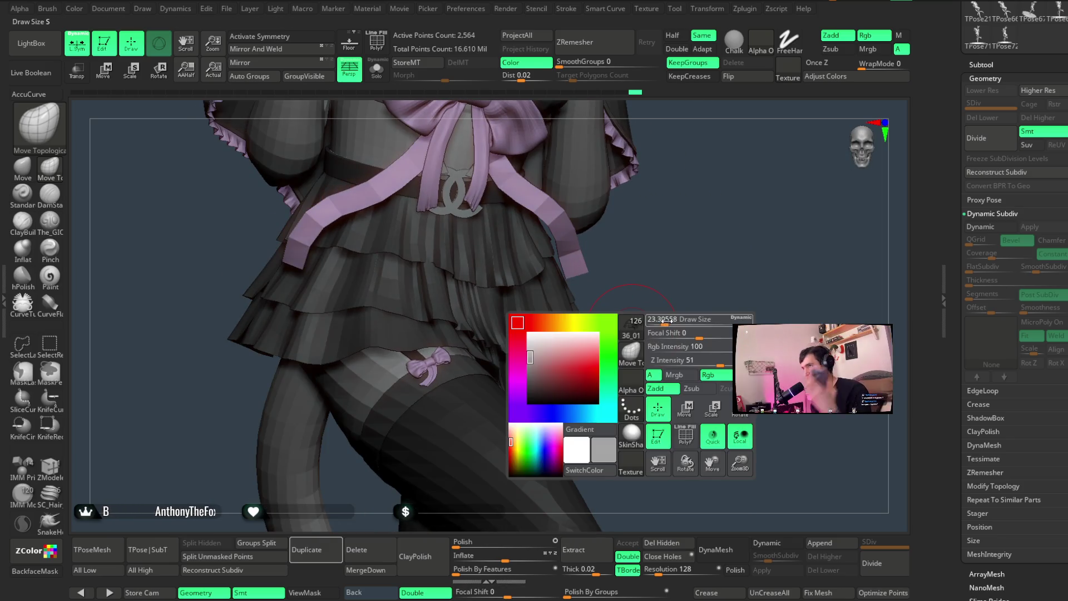
pyautogui.moveTo(668, 334)
pyautogui.mouseDown(button='right')
pyautogui.moveTo(628, 373)
pyautogui.moveTo(604, 362)
pyautogui.mouseUp(button='right')
pyautogui.moveTo(746, 263)
pyautogui.mouseDown()
pyautogui.moveTo(597, 351)
pyautogui.moveTo(565, 279)
pyautogui.moveTo(591, 350)
pyautogui.mouseUp()
pyautogui.moveTo(664, 315)
pyautogui.mouseDown()
pyautogui.moveTo(630, 343)
pyautogui.moveTo(700, 278)
pyautogui.moveTo(772, 286)
pyautogui.moveTo(759, 300)
pyautogui.moveTo(706, 248)
pyautogui.moveTo(688, 287)
pyautogui.moveTo(732, 257)
pyautogui.moveTo(695, 265)
pyautogui.mouseUp()
pyautogui.scroll(5, 689, 278)
pyautogui.scroll(4, 696, 238)
pyautogui.press('space')
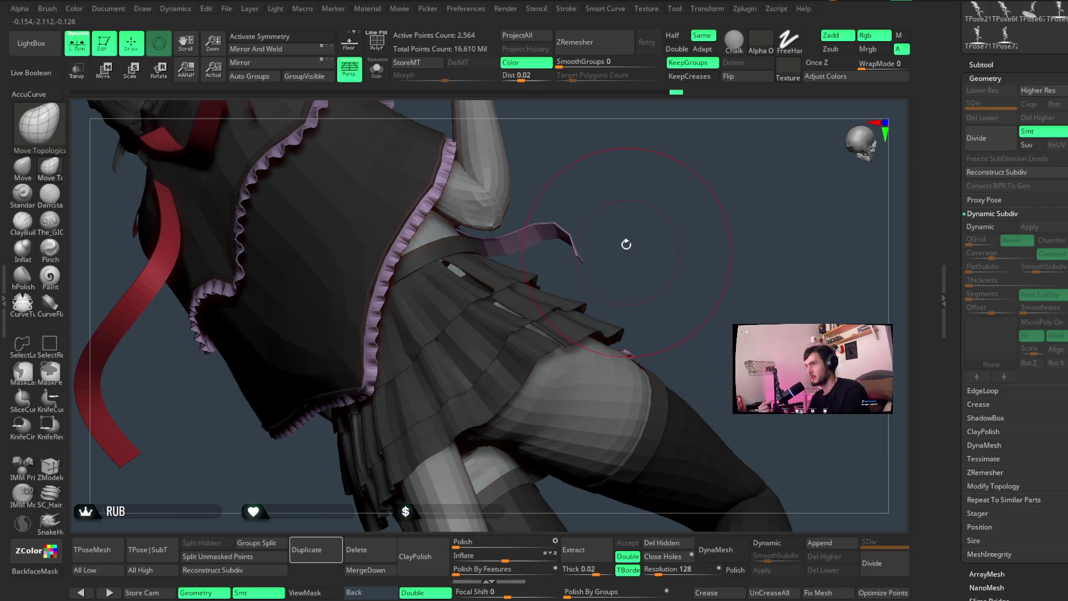
# Frame the whole horned figure at a new angle and open the File menu.
pyautogui.scroll(-5, 627, 248)
pyautogui.moveTo(606, 255); pyautogui.dragTo(611, 251)
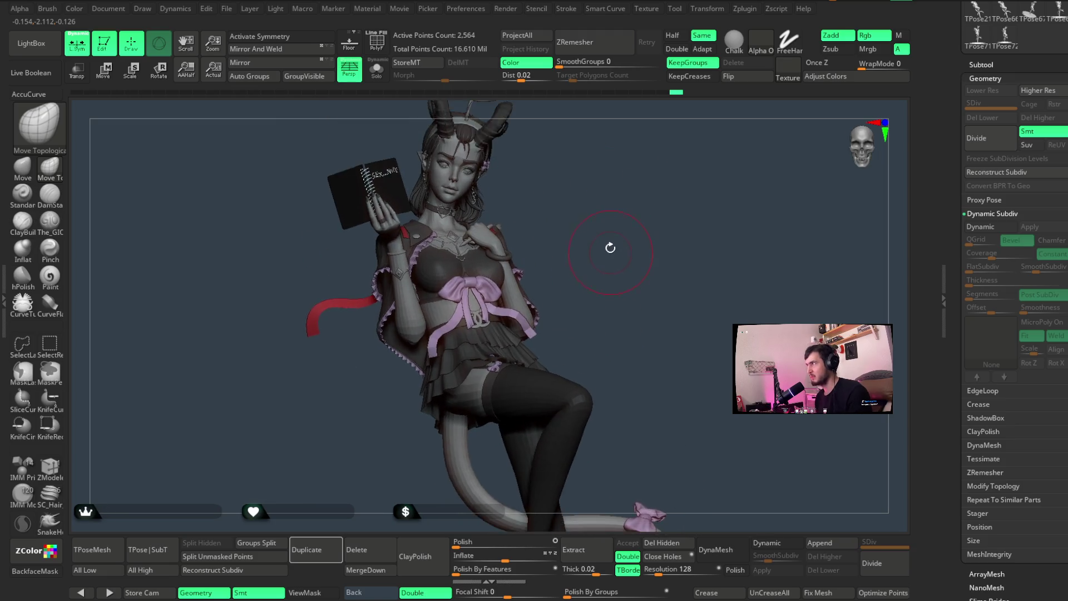
pyautogui.scroll(-5, 611, 251)
pyautogui.moveTo(589, 217); pyautogui.dragTo(583, 233)
pyautogui.scroll(3, 597, 232)
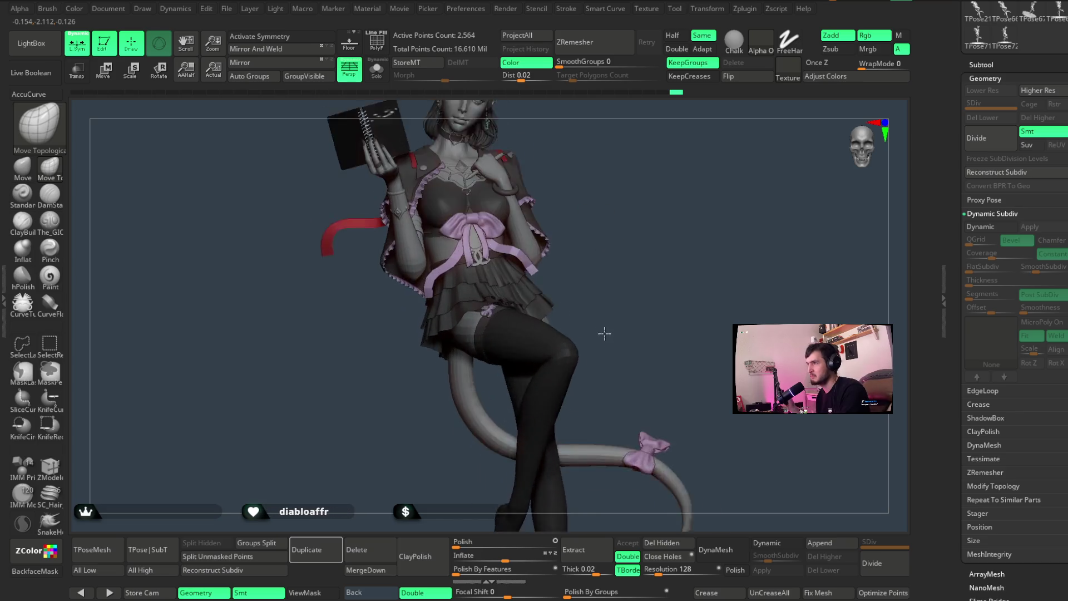
pyautogui.scroll(3, 598, 232)
pyautogui.scroll(3, 597, 234)
pyautogui.scroll(2, 610, 234)
pyautogui.moveTo(610, 234)
pyautogui.mouseDown()
pyautogui.moveTo(603, 224)
pyautogui.moveTo(599, 243)
pyautogui.moveTo(603, 228)
pyautogui.moveTo(591, 231)
pyautogui.moveTo(606, 228)
pyautogui.moveTo(596, 234)
pyautogui.moveTo(601, 221)
pyautogui.mouseUp()
pyautogui.press('space')
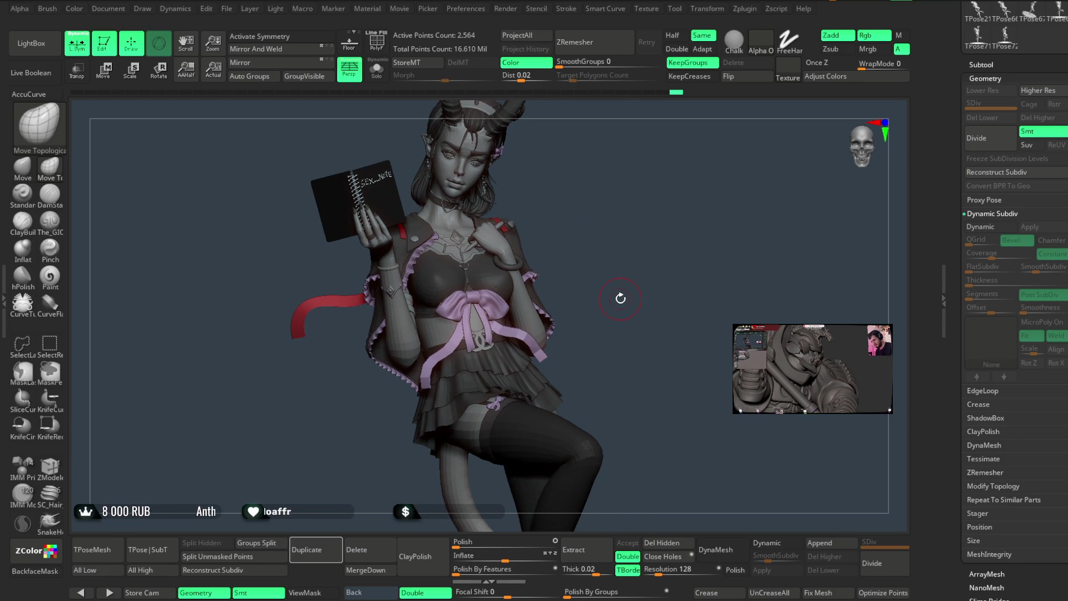
pyautogui.click(226, 8)
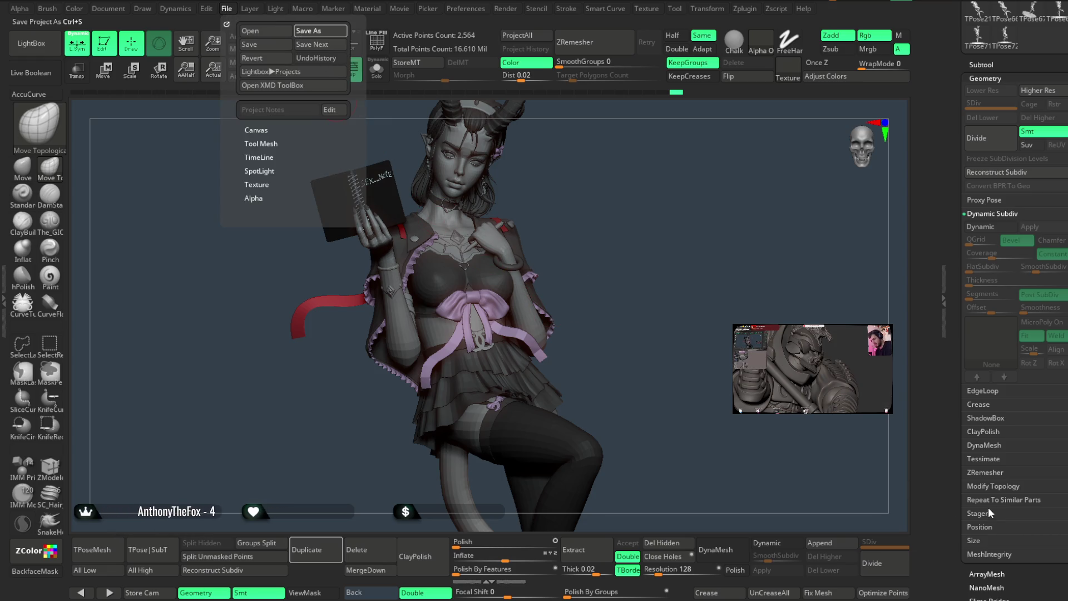
# Save the horned character project with Ctrl+S.
pyautogui.hotkey('ctrl', 's')
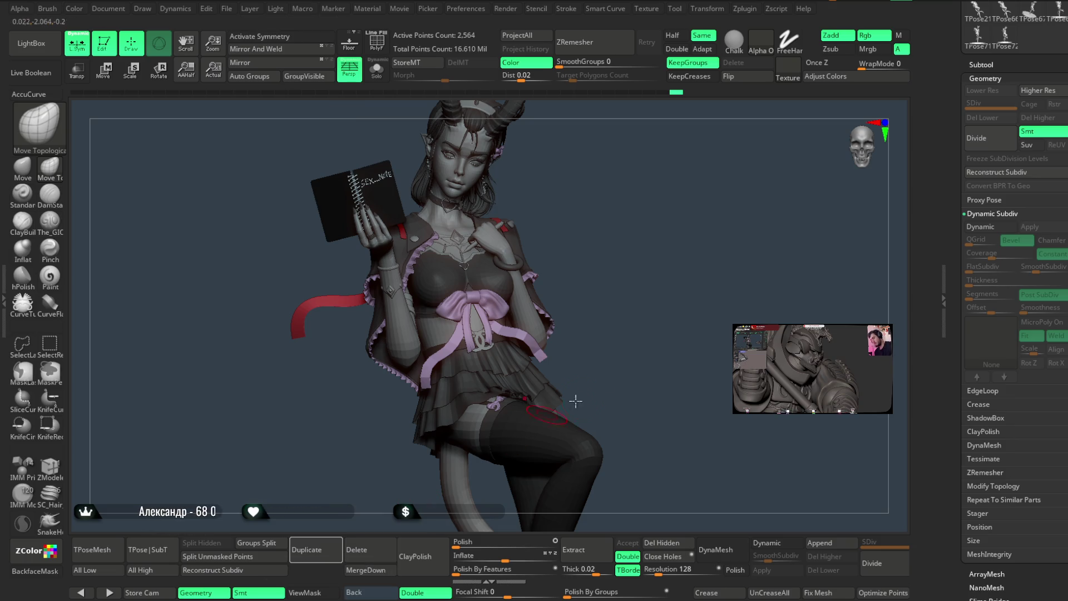
pyautogui.moveTo(666, 352); pyautogui.dragTo(653, 345)
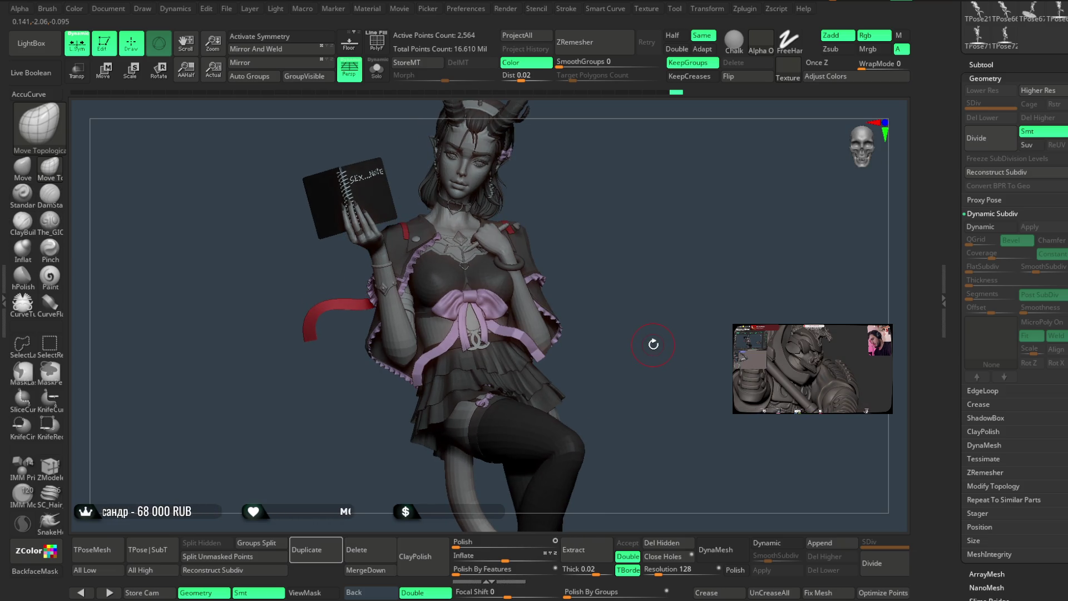
# Frame the skirt from a low angle and drag-hide the ruffled tiers, leaving the plain panel.
pyautogui.moveTo(673, 243)
pyautogui.keyDown('alt'); pyautogui.mouseDown()
pyautogui.moveTo(758, 203)
pyautogui.moveTo(574, 308)
pyautogui.mouseUp(); pyautogui.keyUp('alt')
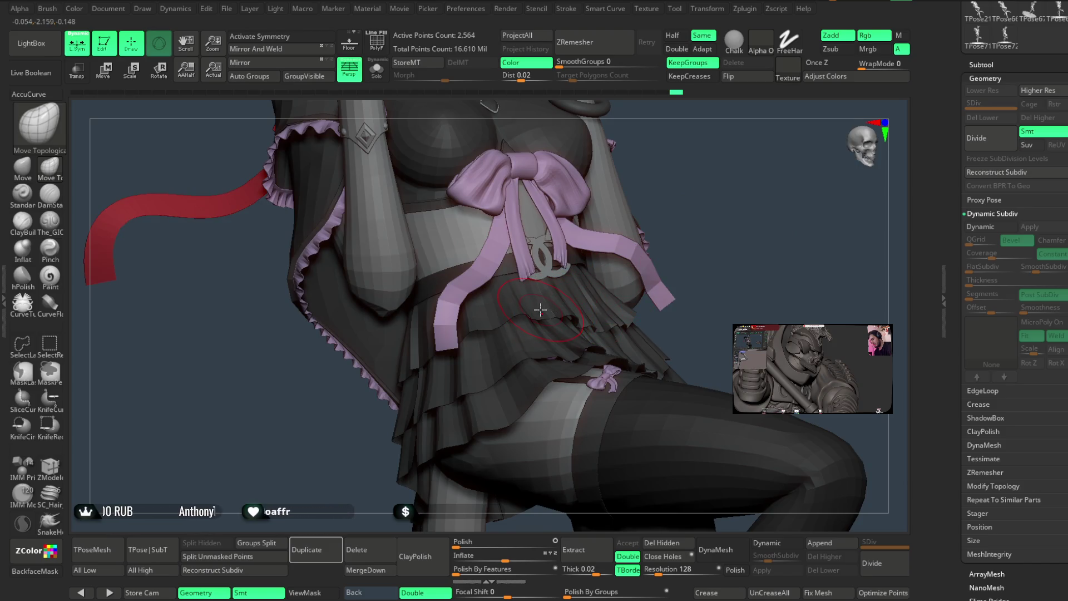
pyautogui.scroll(4, 573, 305)
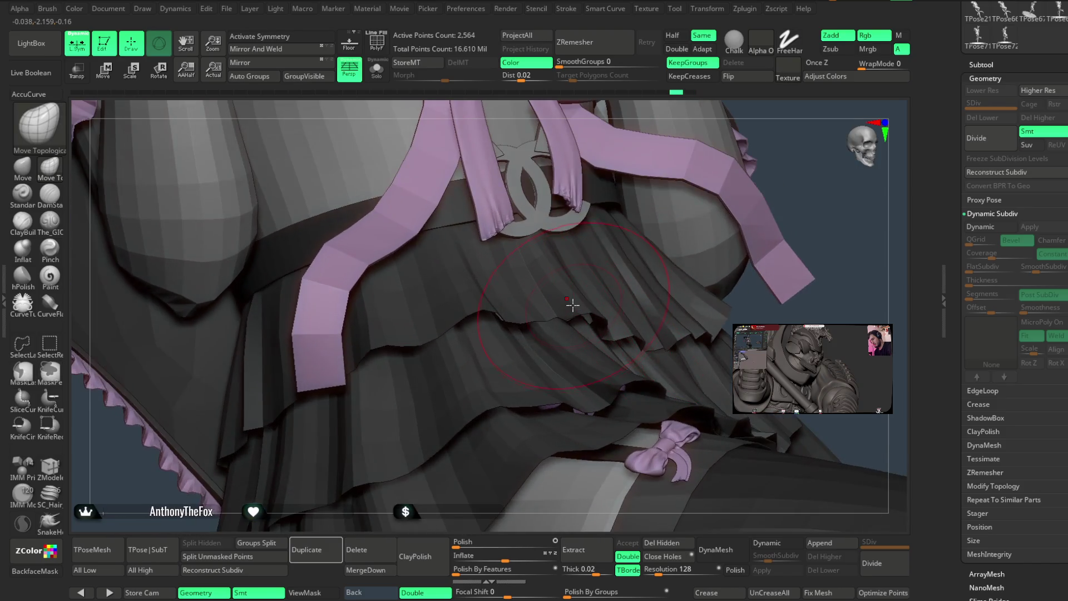
pyautogui.moveTo(587, 297); pyautogui.dragTo(548, 306, button='right')
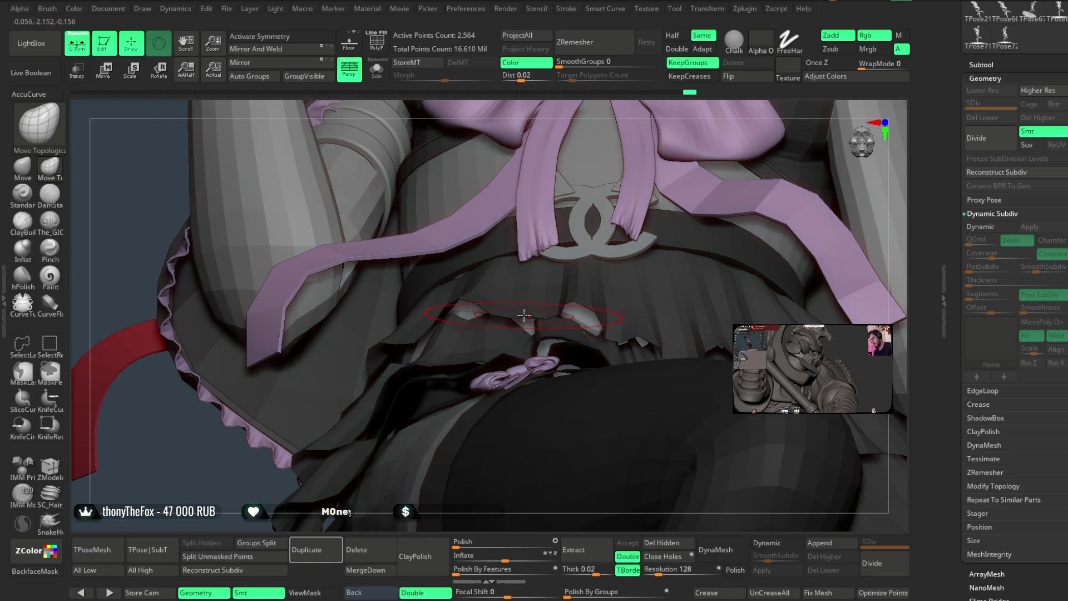
pyautogui.moveTo(634, 155); pyautogui.dragTo(646, 145, button='right')
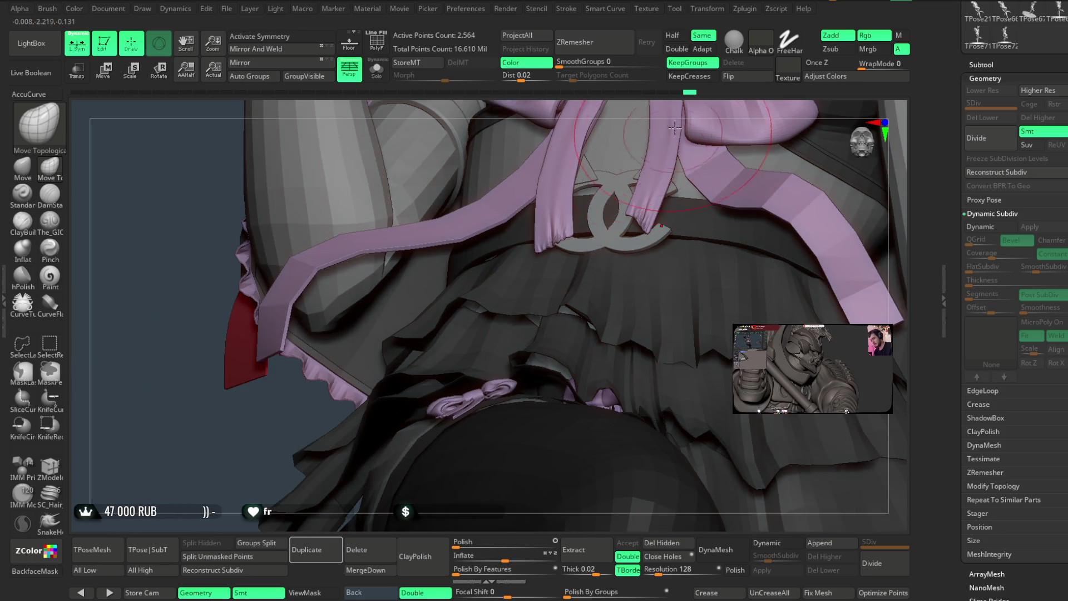
pyautogui.moveTo(570, 325); pyautogui.dragTo(506, 321, button='right')
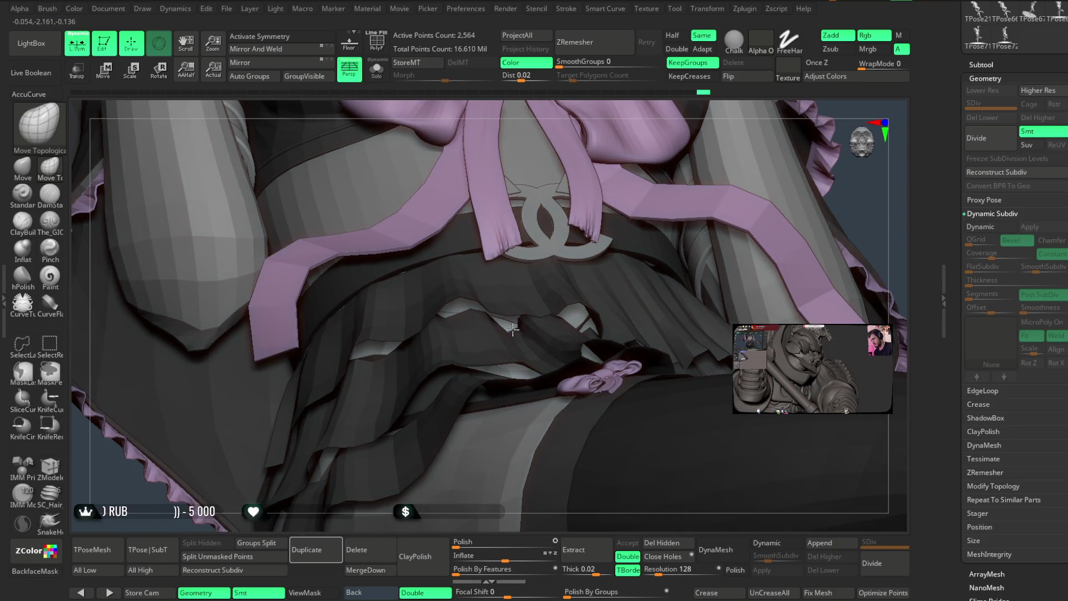
pyautogui.keyDown('ctrl'); pyautogui.keyDown('shift'); pyautogui.moveTo(471, 381); pyautogui.dragTo(382, 441); pyautogui.keyUp('shift'); pyautogui.keyUp('ctrl')
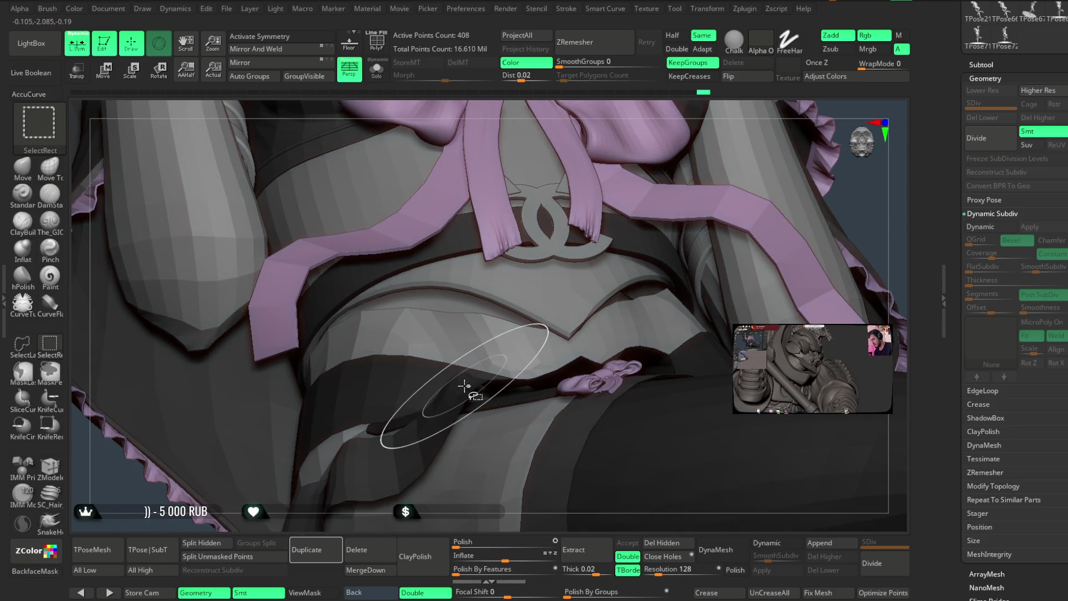
# Orbit under the skirt and switch to ZModeler polygon-level editing.
pyautogui.moveTo(667, 108); pyautogui.dragTo(558, 251, button='right')
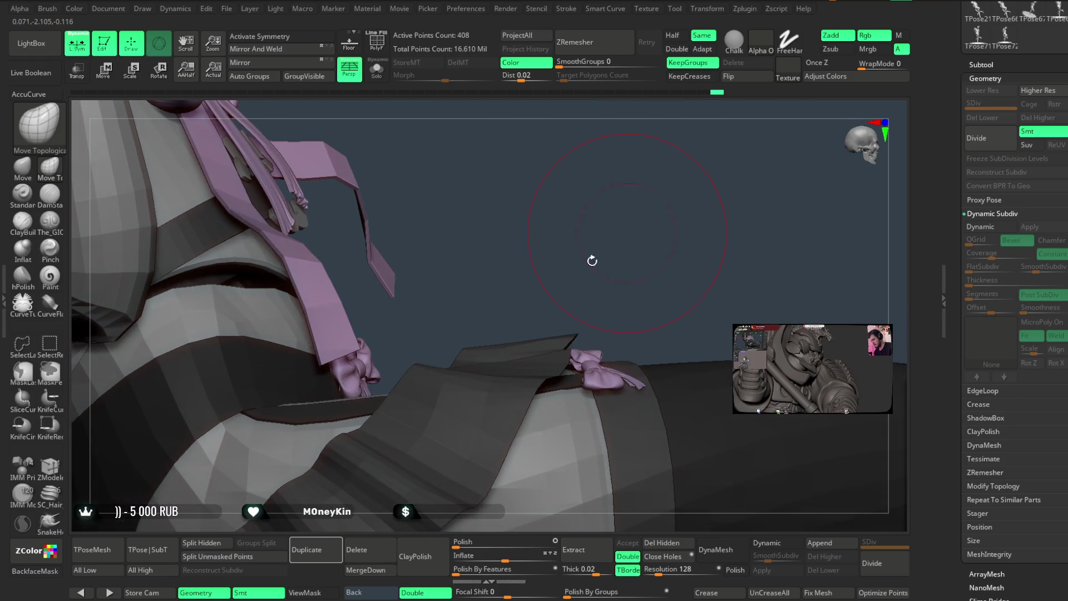
pyautogui.rightClick(557, 251)
pyautogui.moveTo(560, 236); pyautogui.dragTo(558, 209, button='right')
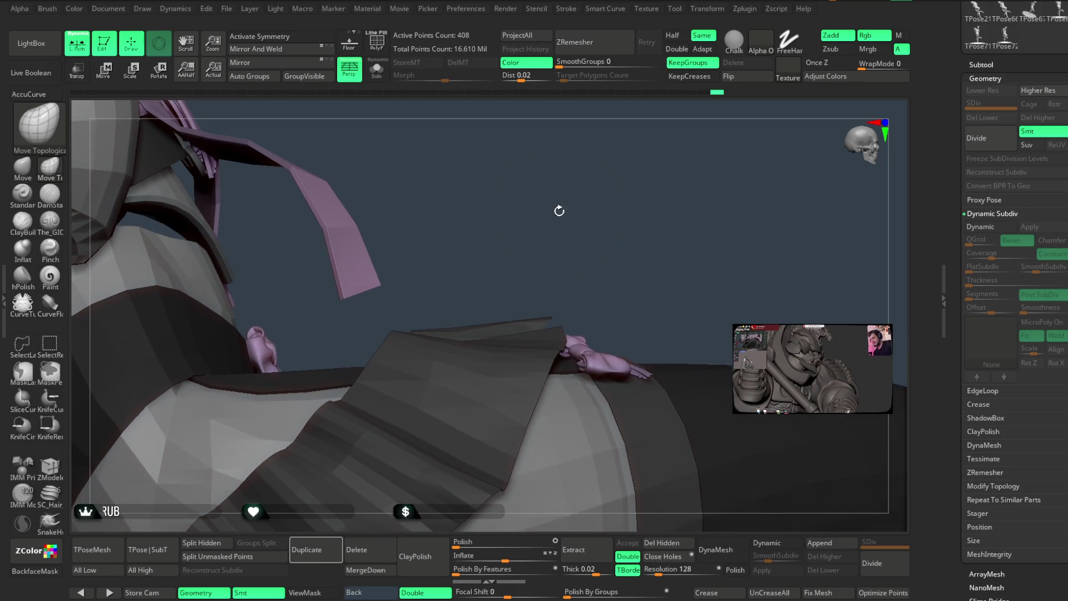
pyautogui.click(50, 473)
pyautogui.moveTo(334, 289)
pyautogui.mouseDown(button='right')
pyautogui.moveTo(482, 234)
pyautogui.moveTo(329, 353)
pyautogui.mouseUp(button='right')
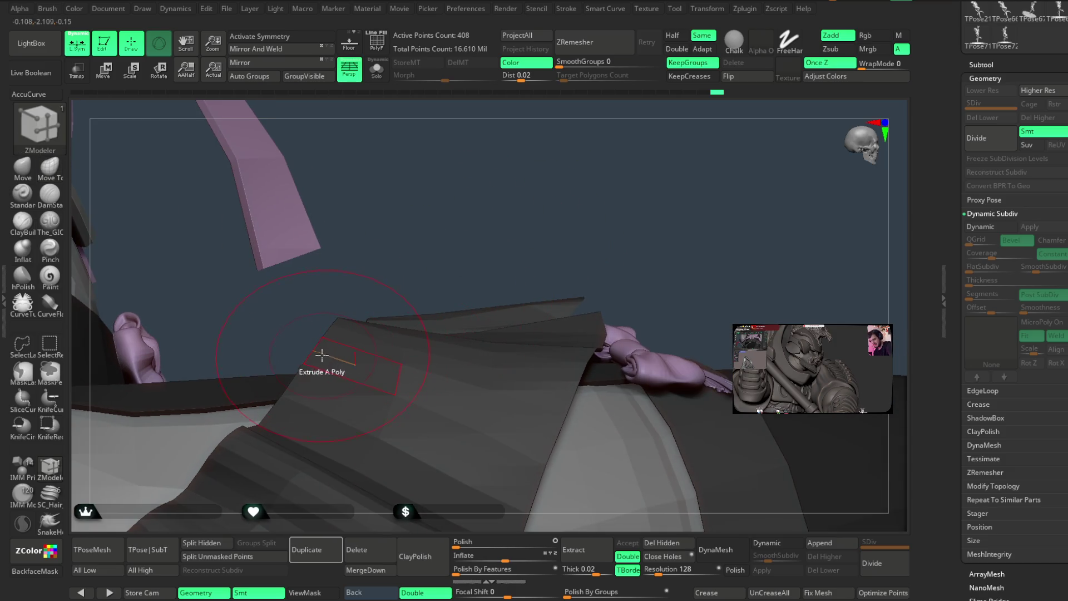
# Set the edge action to Move Infinite Radius and pull the panel edge up and right.
pyautogui.press('space')
pyautogui.click(390, 431)
pyautogui.moveTo(390, 431)
pyautogui.mouseDown(button='right')
pyautogui.moveTo(482, 191)
pyautogui.moveTo(370, 334)
pyautogui.mouseUp(button='right')
pyautogui.press('space')
pyautogui.click(368, 439)
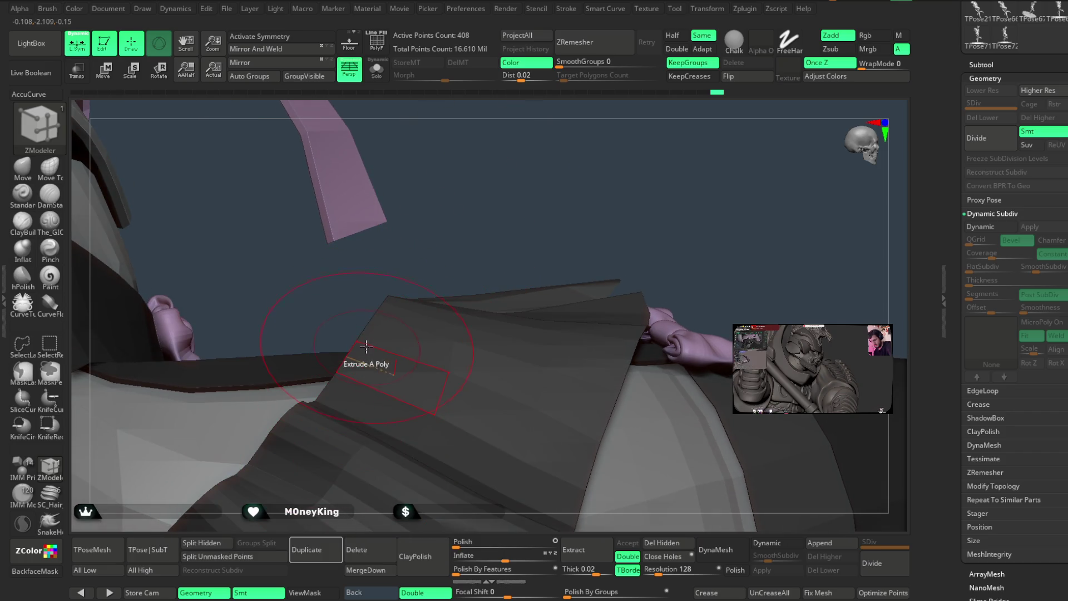
pyautogui.moveTo(373, 325); pyautogui.dragTo(380, 318)
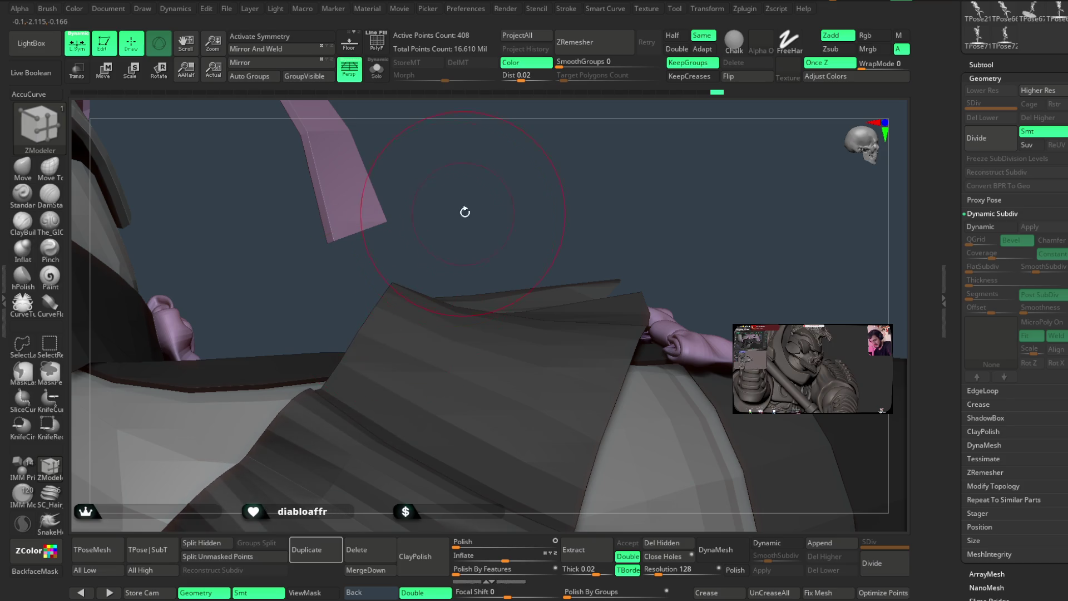
# Switch the edge action to Move Brush Radius and unhide the ruffled skirt tiers.
pyautogui.moveTo(465, 212); pyautogui.dragTo(443, 233)
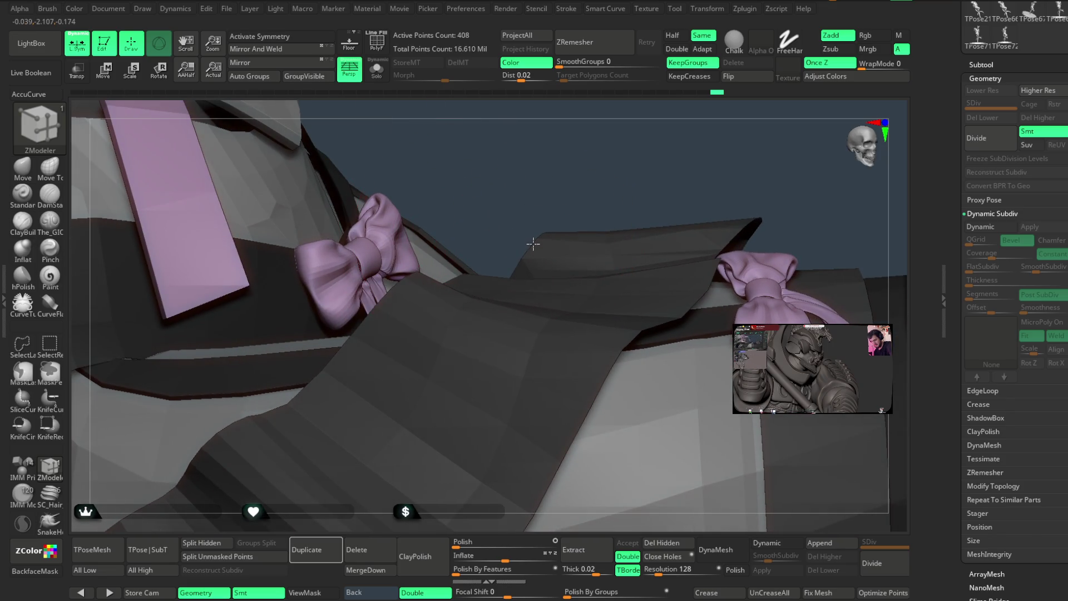
pyautogui.moveTo(583, 145); pyautogui.dragTo(506, 283)
pyautogui.press('space')
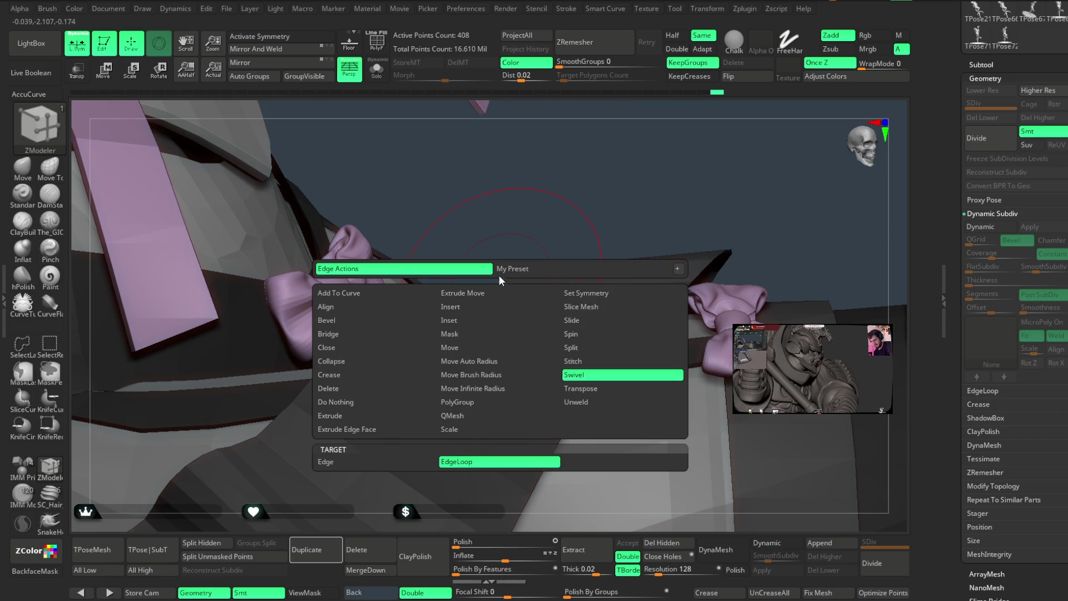
pyautogui.click(477, 374)
pyautogui.moveTo(529, 210); pyautogui.dragTo(503, 275)
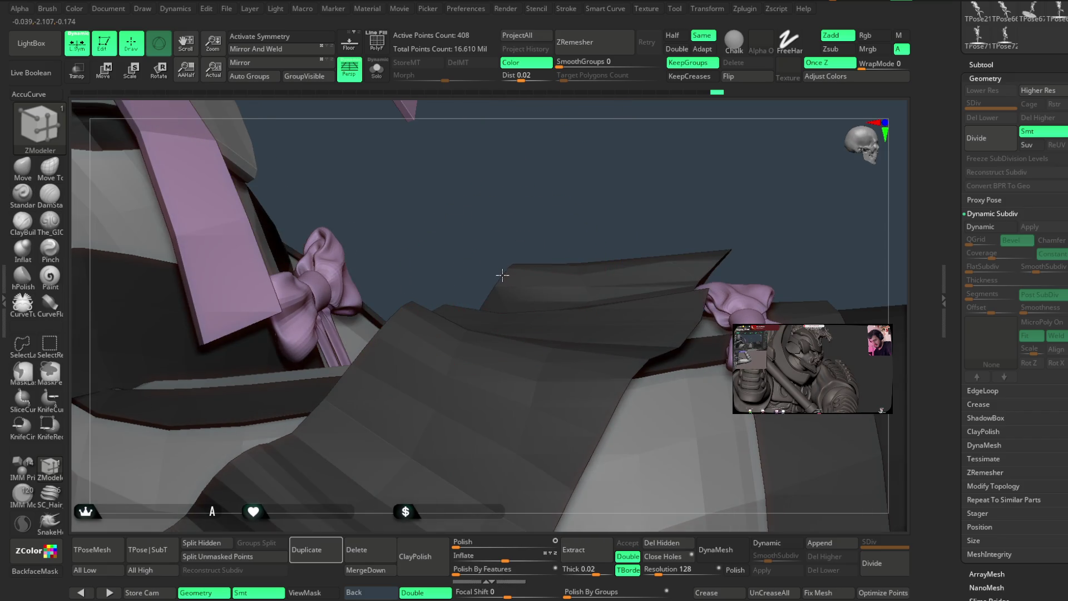
pyautogui.moveTo(535, 222); pyautogui.dragTo(490, 333)
pyautogui.moveTo(534, 234)
pyautogui.mouseDown()
pyautogui.moveTo(546, 176)
pyautogui.moveTo(520, 171)
pyautogui.mouseUp()
pyautogui.moveTo(595, 186)
pyautogui.mouseDown()
pyautogui.moveTo(655, 170)
pyautogui.moveTo(639, 194)
pyautogui.mouseUp()
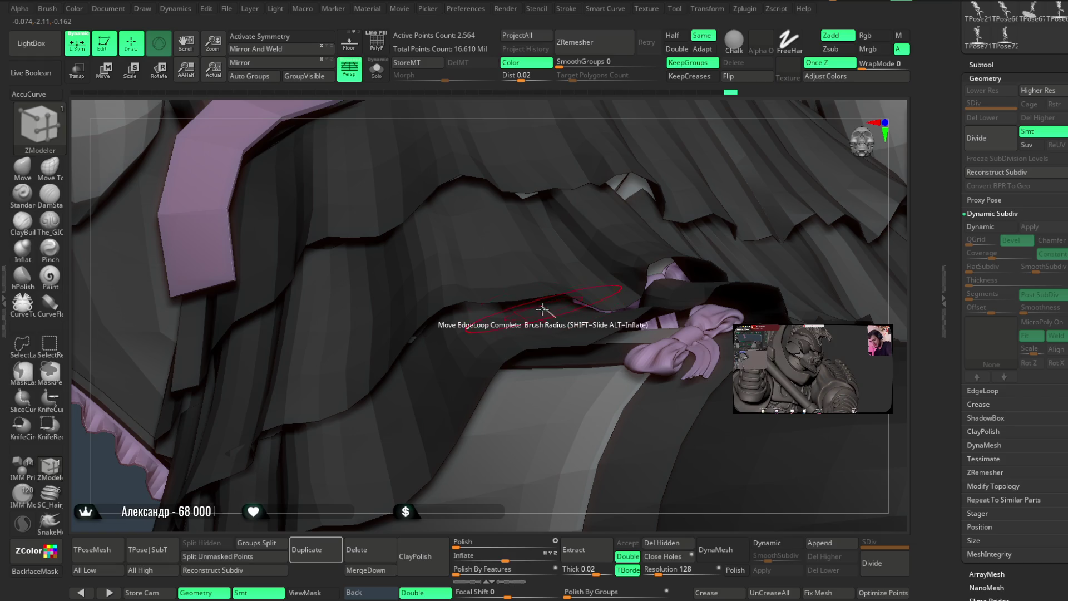
# Shift the lower ruffle tier's edge loop to reshape its hem near the thigh bow.
pyautogui.moveTo(592, 138)
pyautogui.mouseDown()
pyautogui.moveTo(656, 127)
pyautogui.moveTo(648, 137)
pyautogui.mouseUp()
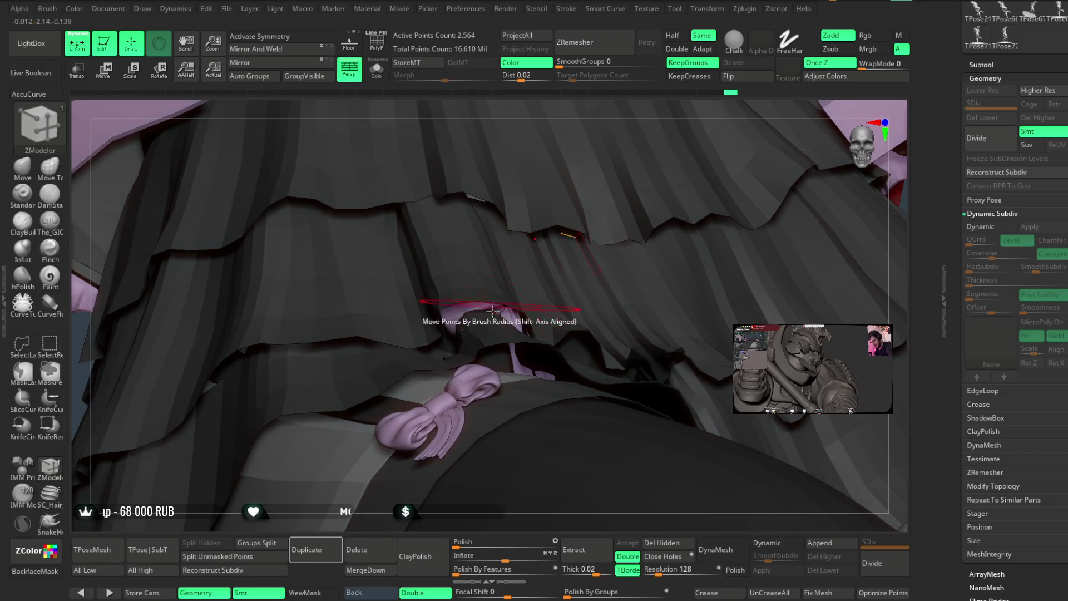
pyautogui.moveTo(574, 110); pyautogui.dragTo(576, 111)
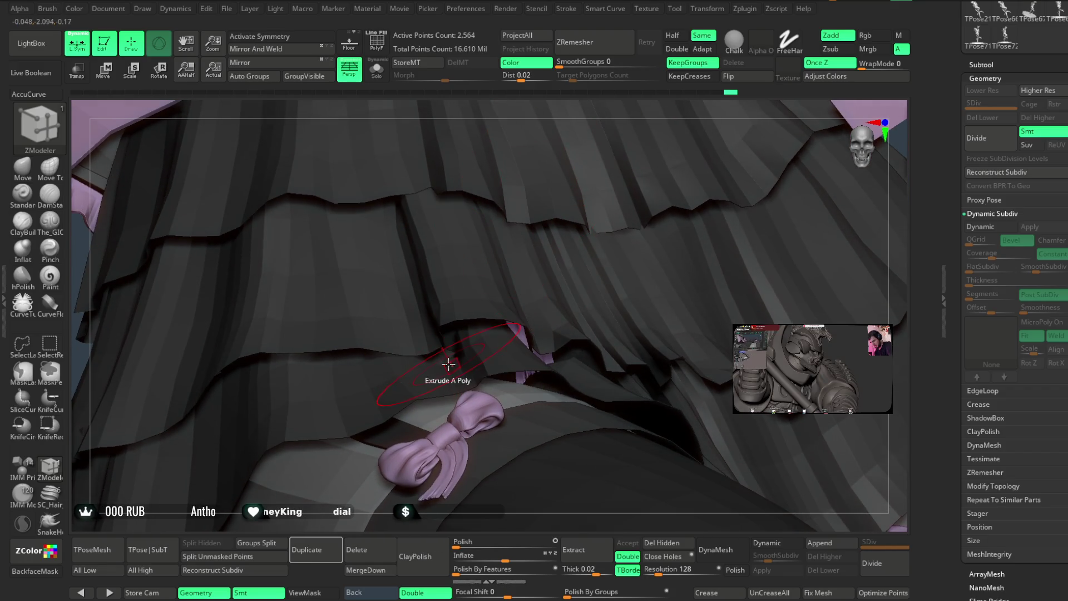
pyautogui.moveTo(451, 362); pyautogui.dragTo(478, 361)
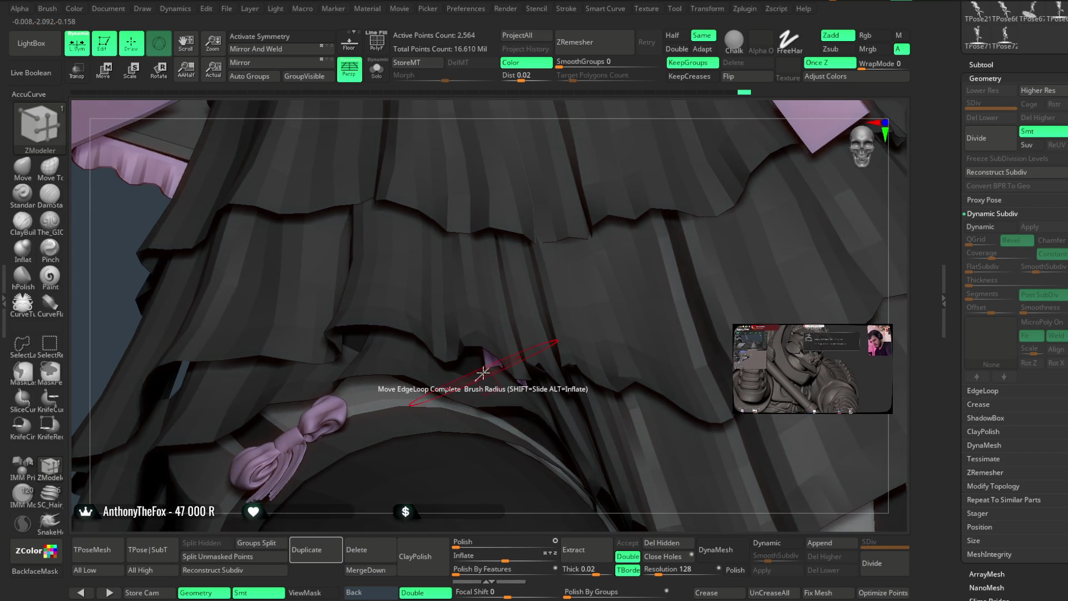
pyautogui.moveTo(627, 134); pyautogui.dragTo(505, 322)
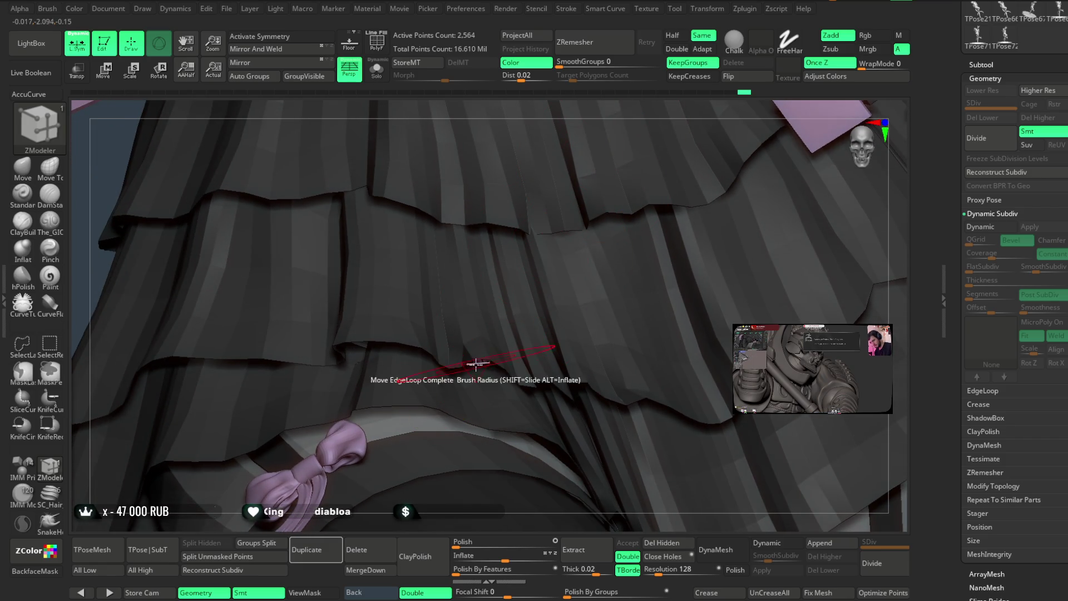
pyautogui.moveTo(453, 512)
pyautogui.mouseDown()
pyautogui.moveTo(594, 212)
pyautogui.moveTo(482, 333)
pyautogui.mouseUp()
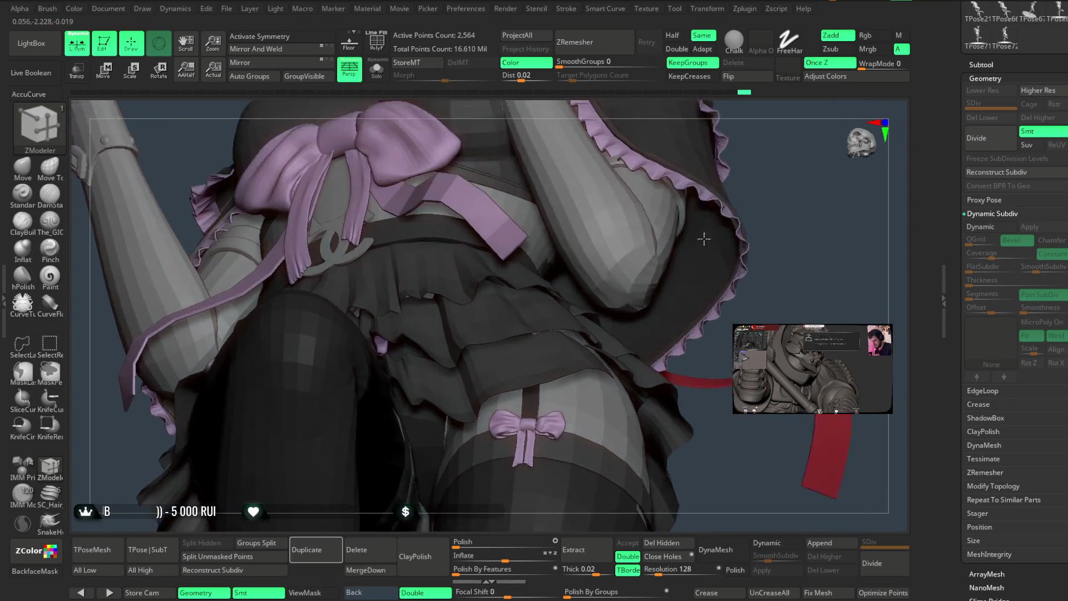
# Return to the Move Topological brush with B-M-T and frame the skirt ruffles and bows.
pyautogui.press('b')
pyautogui.press('m')
pyautogui.press('t')
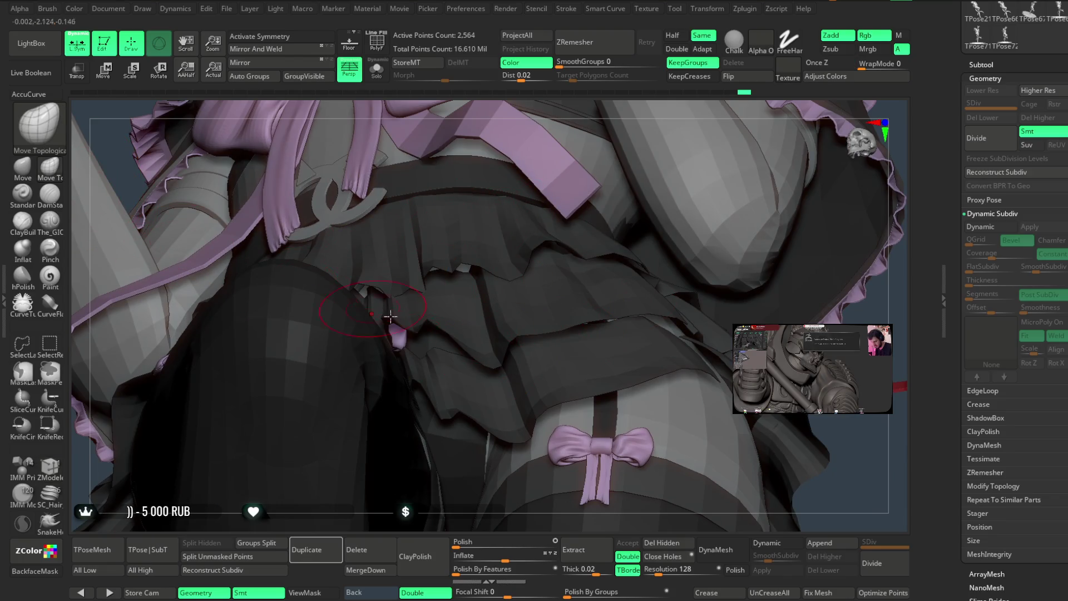
pyautogui.press('space')
pyautogui.moveTo(454, 317); pyautogui.dragTo(501, 163)
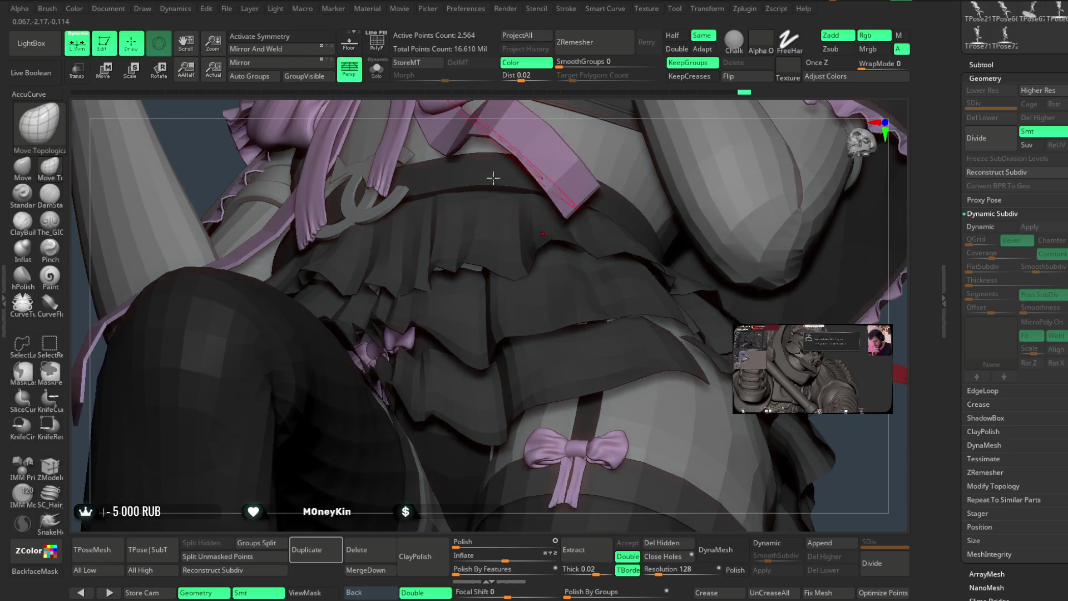
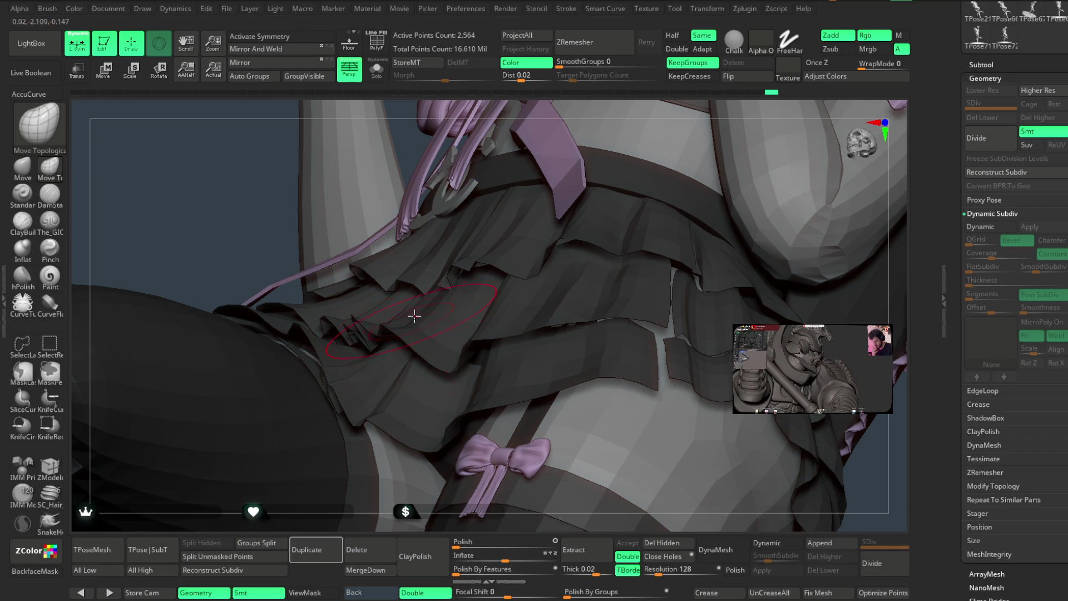
# Orbit and zoom around the skirt, legs and tail to inspect the sculpt from all sides.
pyautogui.moveTo(577, 105)
pyautogui.mouseDown(button='right')
pyautogui.moveTo(573, 256)
pyautogui.moveTo(639, 310)
pyautogui.moveTo(639, 325)
pyautogui.moveTo(648, 252)
pyautogui.mouseUp(button='right')
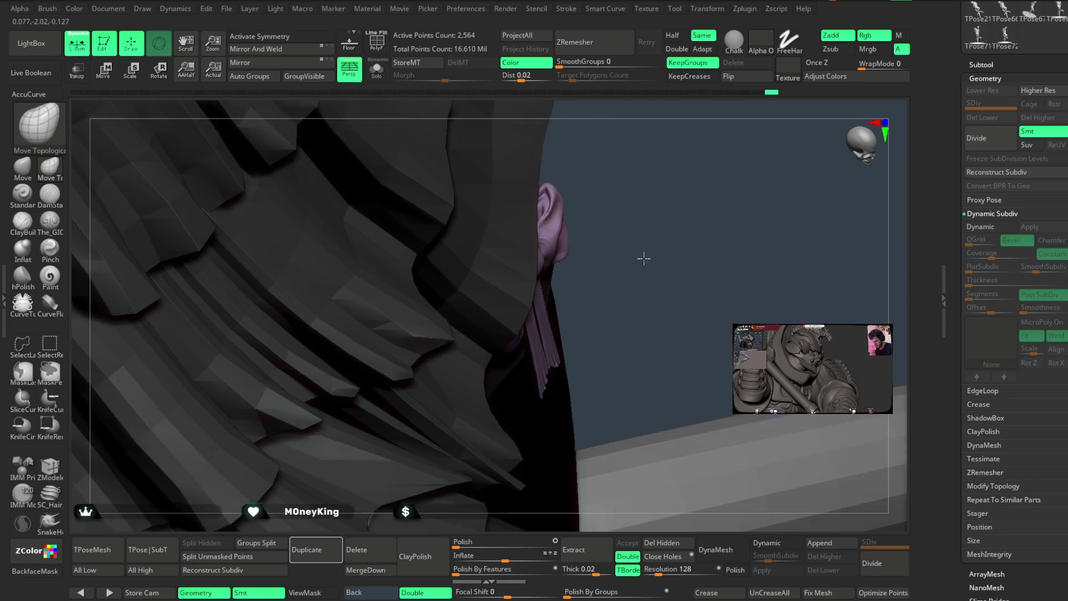
pyautogui.press('space')
pyautogui.moveTo(520, 265)
pyautogui.mouseDown(button='right')
pyautogui.moveTo(512, 336)
pyautogui.moveTo(405, 379)
pyautogui.mouseUp(button='right')
pyautogui.moveTo(389, 528)
pyautogui.mouseDown(button='right')
pyautogui.moveTo(370, 374)
pyautogui.moveTo(529, 229)
pyautogui.moveTo(541, 196)
pyautogui.moveTo(506, 237)
pyautogui.moveTo(519, 247)
pyautogui.moveTo(503, 248)
pyautogui.moveTo(546, 219)
pyautogui.moveTo(519, 206)
pyautogui.moveTo(498, 305)
pyautogui.moveTo(587, 221)
pyautogui.moveTo(587, 206)
pyautogui.moveTo(479, 268)
pyautogui.mouseUp(button='right')
pyautogui.press('space')
pyautogui.rightClick(587, 205)
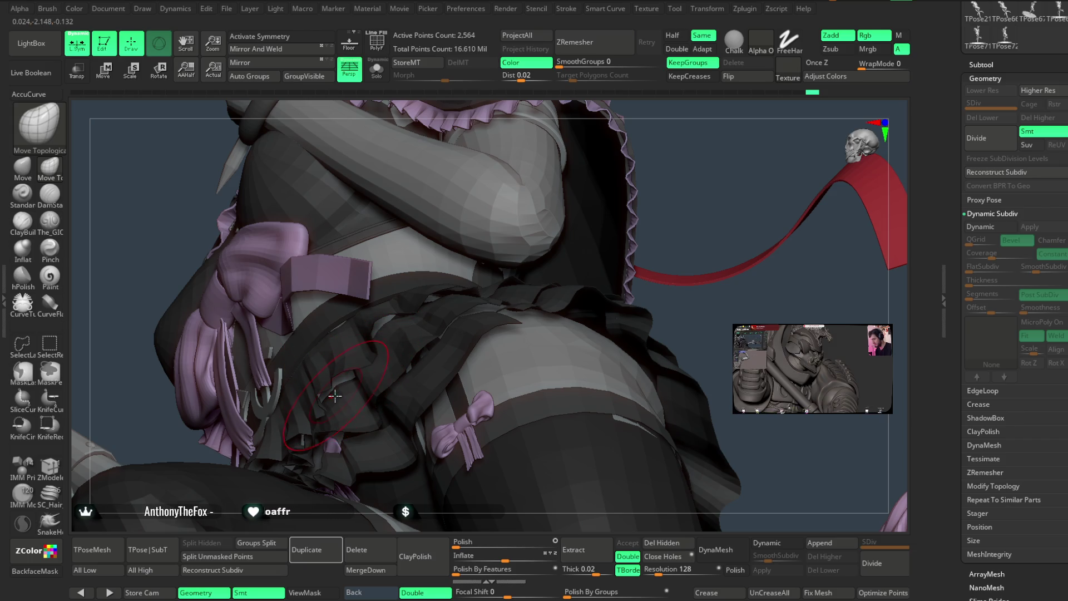
pyautogui.moveTo(466, 274)
pyautogui.mouseDown(button='right')
pyautogui.moveTo(687, 138)
pyautogui.moveTo(394, 332)
pyautogui.mouseUp(button='right')
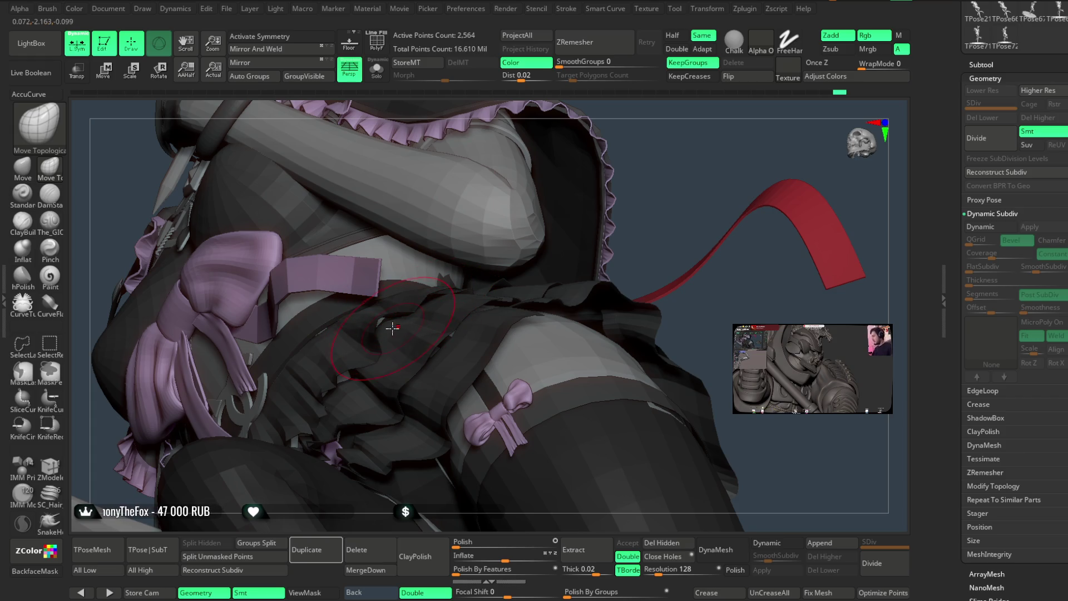
pyautogui.moveTo(654, 177)
pyautogui.mouseDown(button='right')
pyautogui.moveTo(649, 139)
pyautogui.moveTo(628, 128)
pyautogui.moveTo(608, 209)
pyautogui.moveTo(595, 150)
pyautogui.moveTo(603, 174)
pyautogui.moveTo(558, 220)
pyautogui.moveTo(567, 206)
pyautogui.moveTo(506, 302)
pyautogui.moveTo(506, 276)
pyautogui.moveTo(519, 276)
pyautogui.moveTo(486, 262)
pyautogui.moveTo(491, 295)
pyautogui.moveTo(510, 282)
pyautogui.moveTo(489, 241)
pyautogui.moveTo(515, 268)
pyautogui.mouseUp(button='right')
pyautogui.moveTo(508, 269)
pyautogui.mouseDown()
pyautogui.moveTo(508, 291)
pyautogui.moveTo(531, 308)
pyautogui.moveTo(517, 305)
pyautogui.moveTo(523, 278)
pyautogui.moveTo(515, 285)
pyautogui.mouseUp()
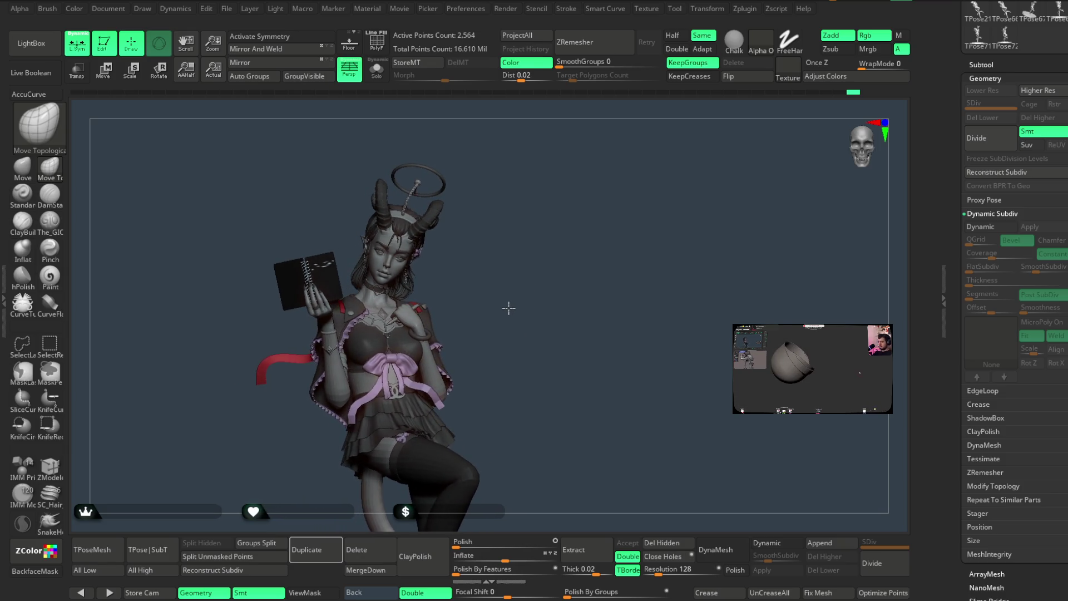
pyautogui.moveTo(529, 280)
pyautogui.mouseDown()
pyautogui.moveTo(508, 302)
pyautogui.moveTo(550, 287)
pyautogui.moveTo(527, 291)
pyautogui.moveTo(543, 256)
pyautogui.mouseUp()
# Select the jacket strap subtool and insert a small IMM ModelKit ring beside the strap badge.
pyautogui.press('space')
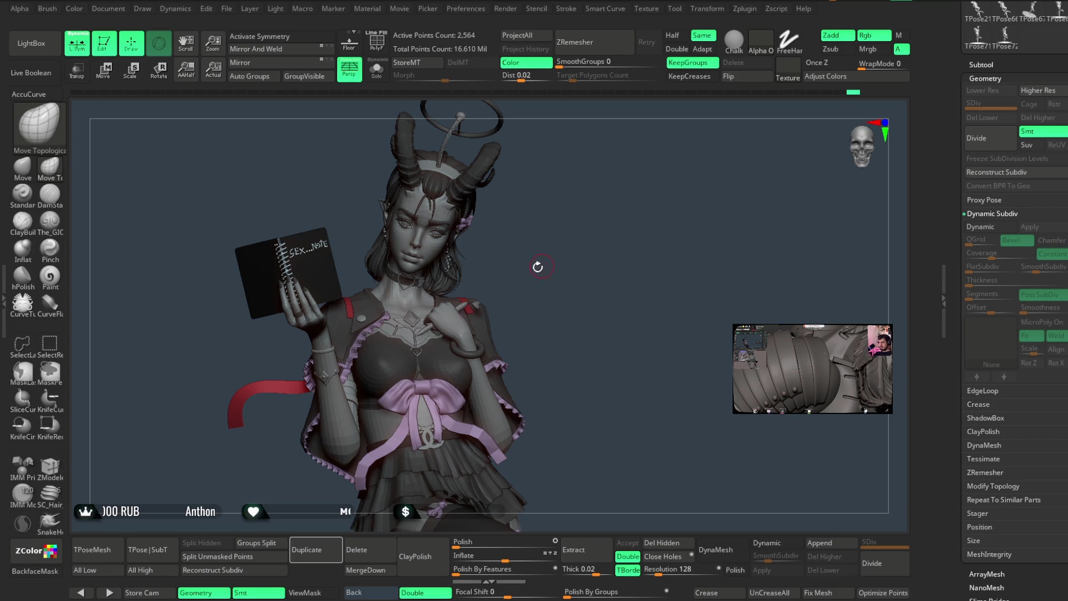
pyautogui.keyDown('alt'); pyautogui.click(551, 267); pyautogui.keyUp('alt')
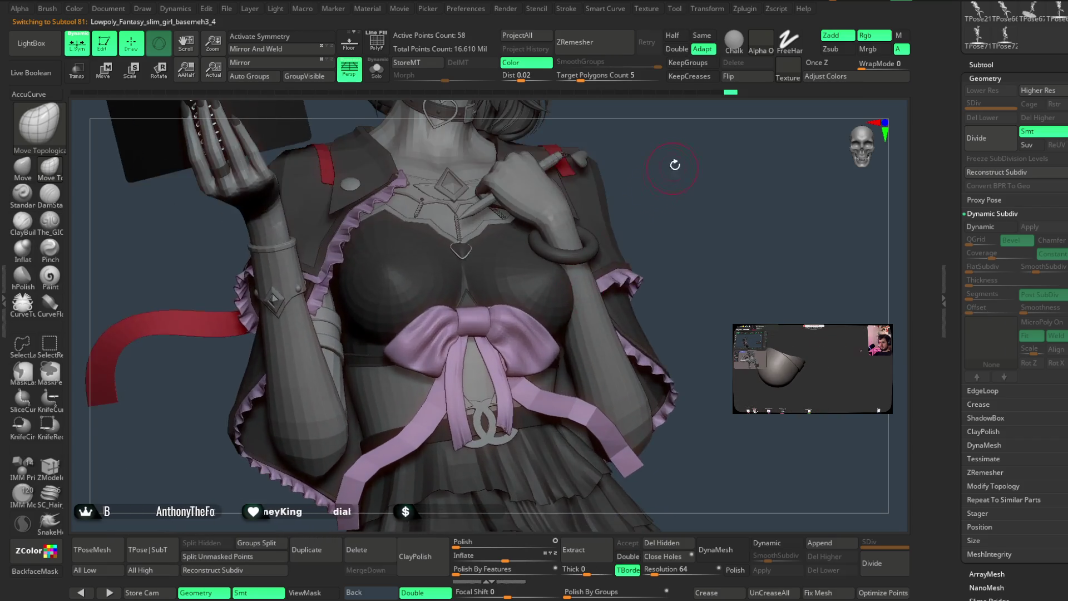
pyautogui.moveTo(552, 267); pyautogui.dragTo(347, 345)
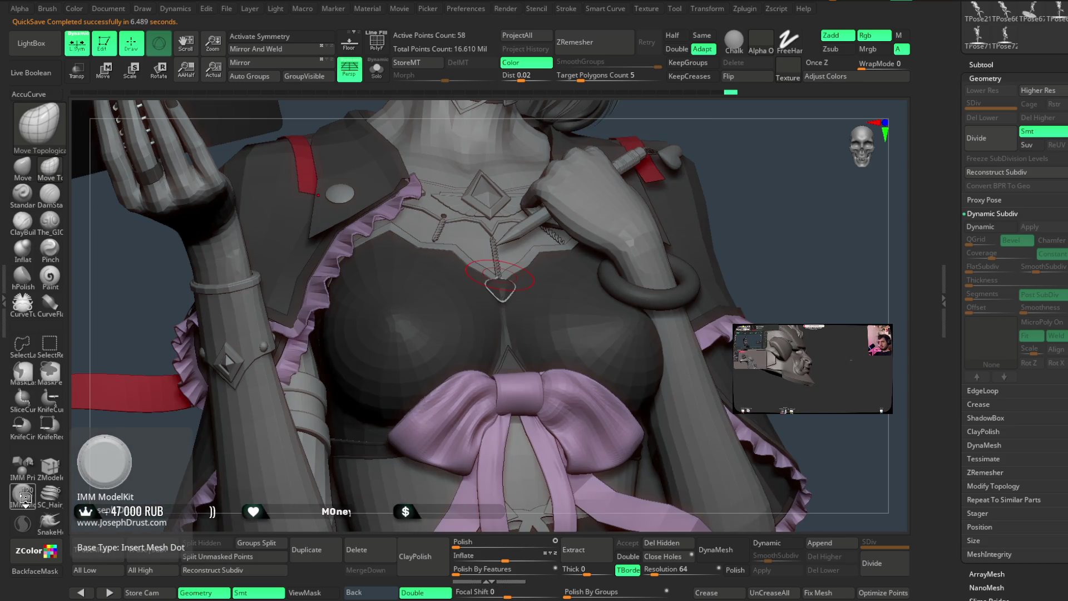
pyautogui.click(25, 498)
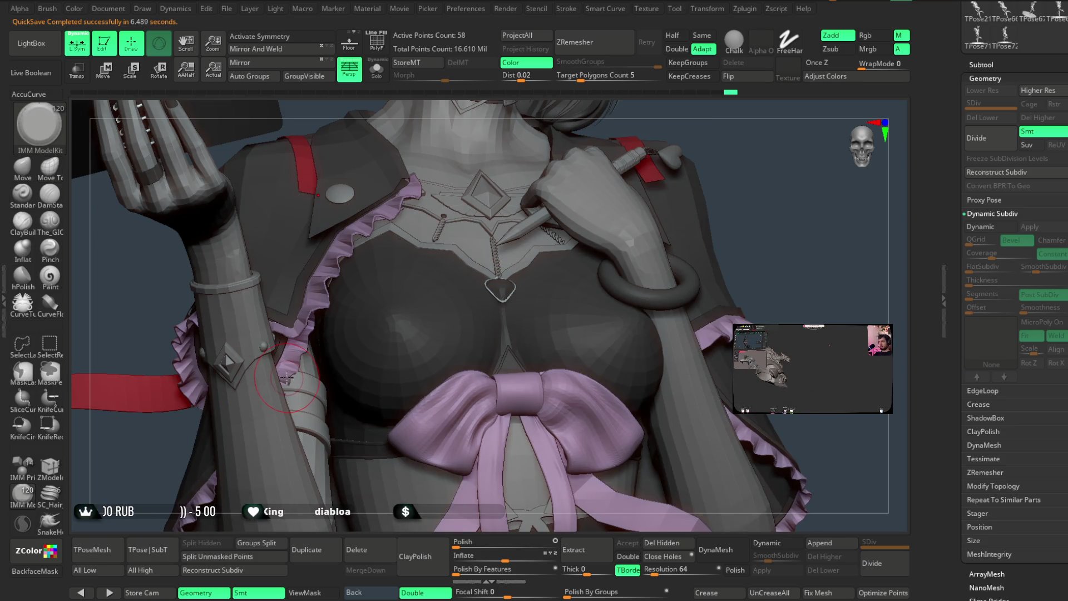
pyautogui.press('m')
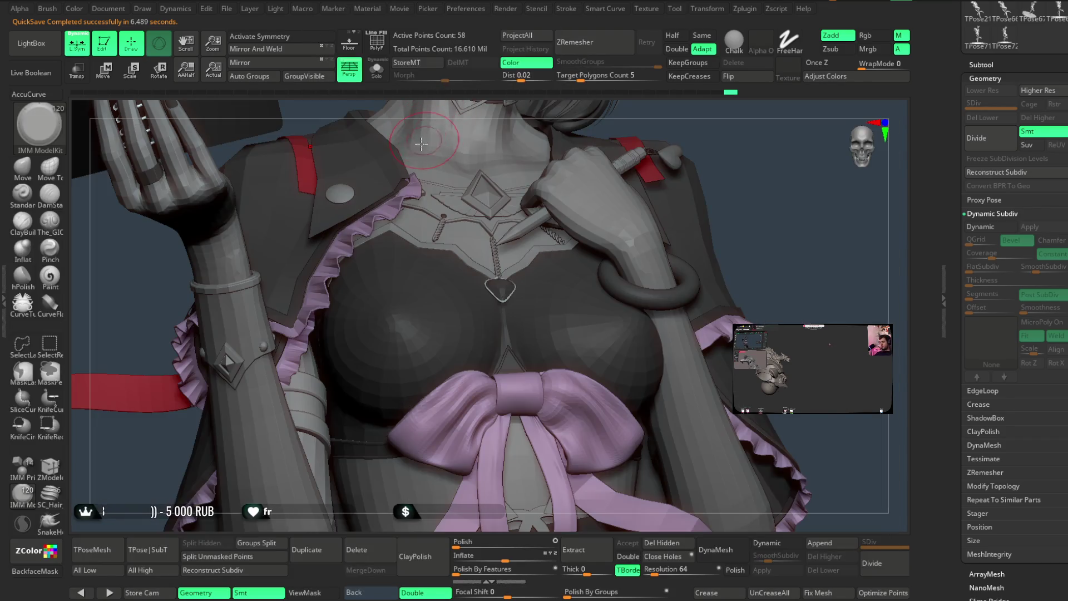
pyautogui.press('m')
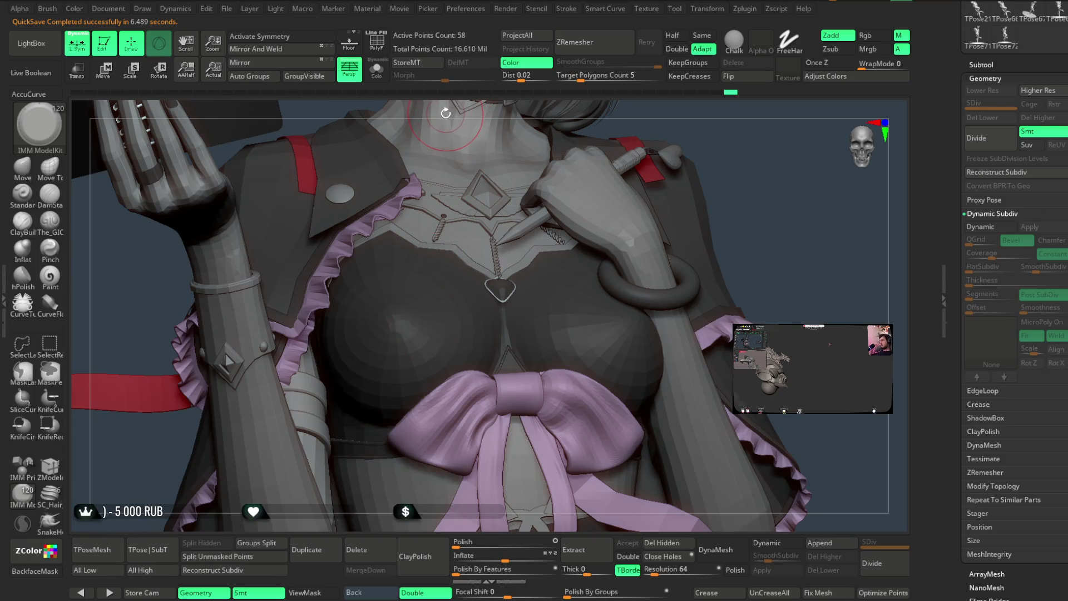
pyautogui.moveTo(445, 113); pyautogui.dragTo(326, 268, button='right')
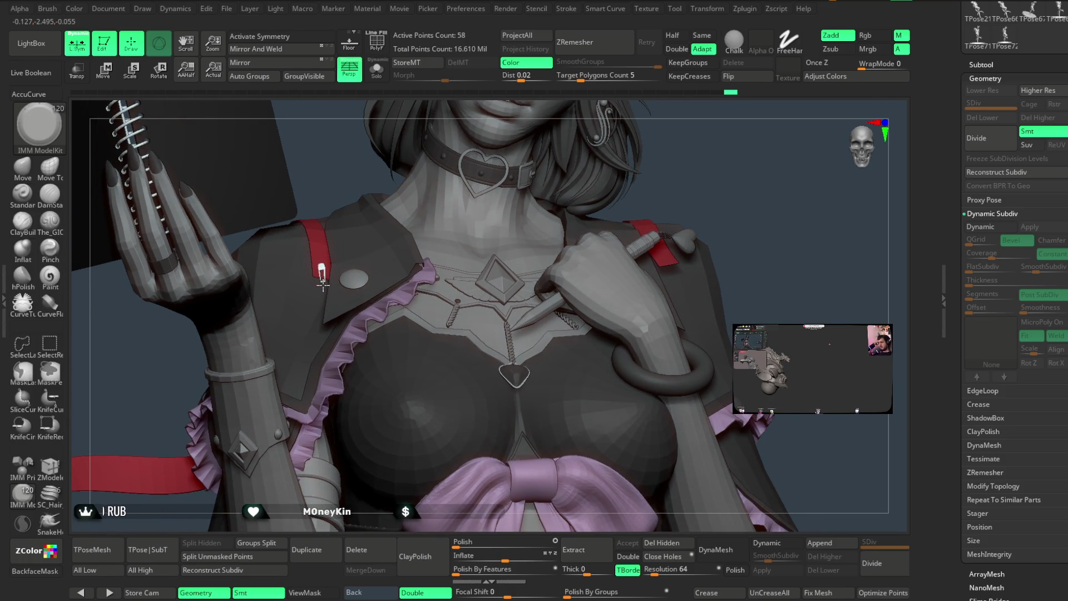
pyautogui.moveTo(323, 297); pyautogui.dragTo(332, 287)
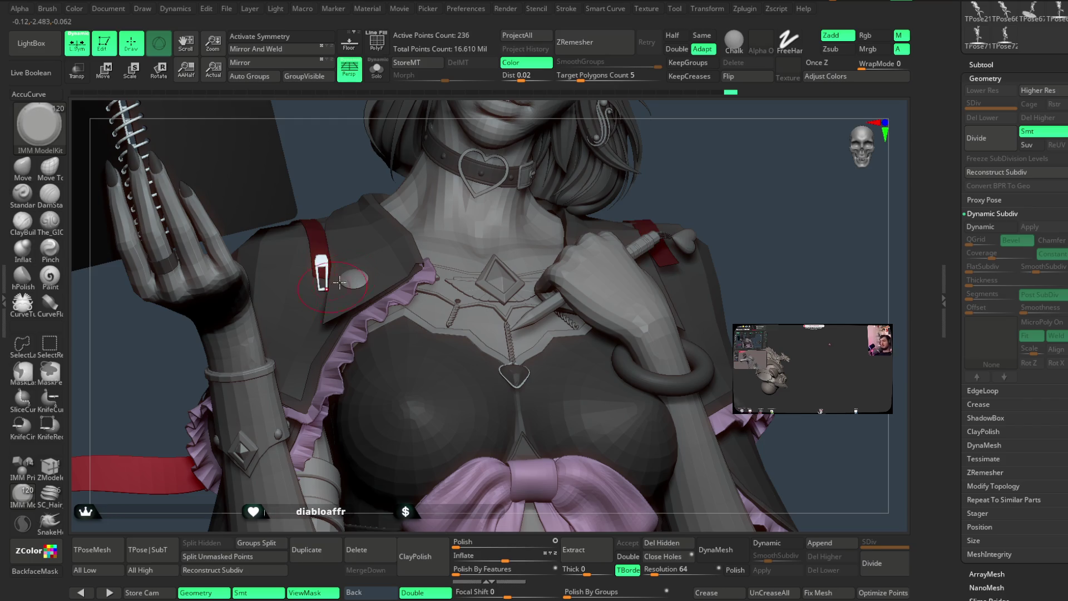
pyautogui.moveTo(721, 170)
pyautogui.mouseDown(button='right')
pyautogui.moveTo(654, 150)
pyautogui.moveTo(650, 171)
pyautogui.moveTo(638, 174)
pyautogui.moveTo(658, 186)
pyautogui.moveTo(616, 186)
pyautogui.moveTo(508, 231)
pyautogui.mouseUp(button='right')
# Switch to the Move brush and orbit around the red shoulder strap and collar from front, side and back.
pyautogui.click(33, 181)
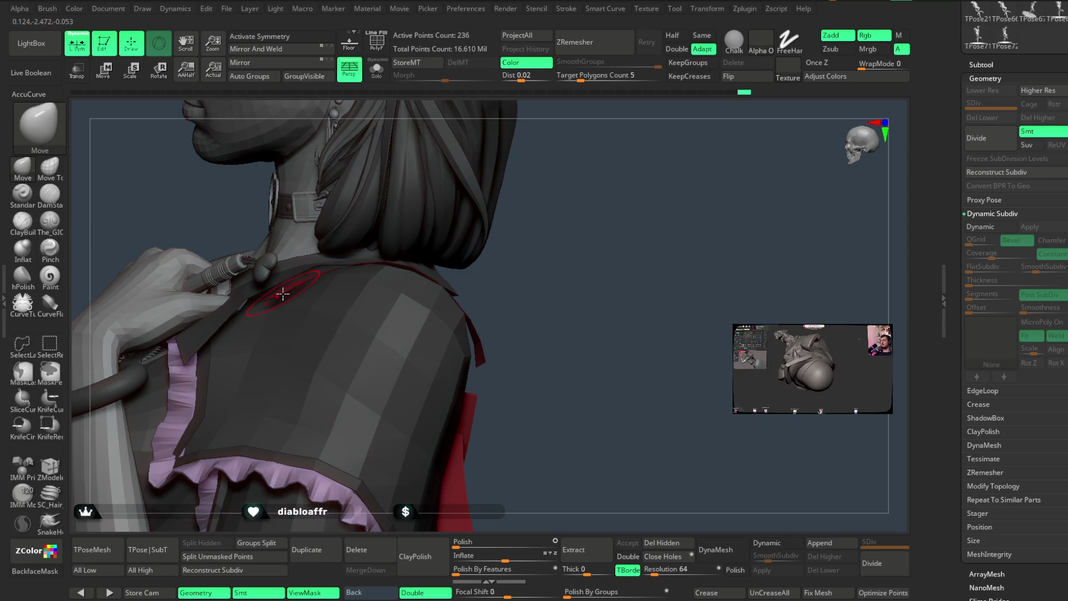
pyautogui.moveTo(529, 267)
pyautogui.keyDown('ctrl'); pyautogui.mouseDown(button='right')
pyautogui.moveTo(572, 277)
pyautogui.moveTo(340, 327)
pyautogui.mouseUp(button='right'); pyautogui.keyUp('ctrl')
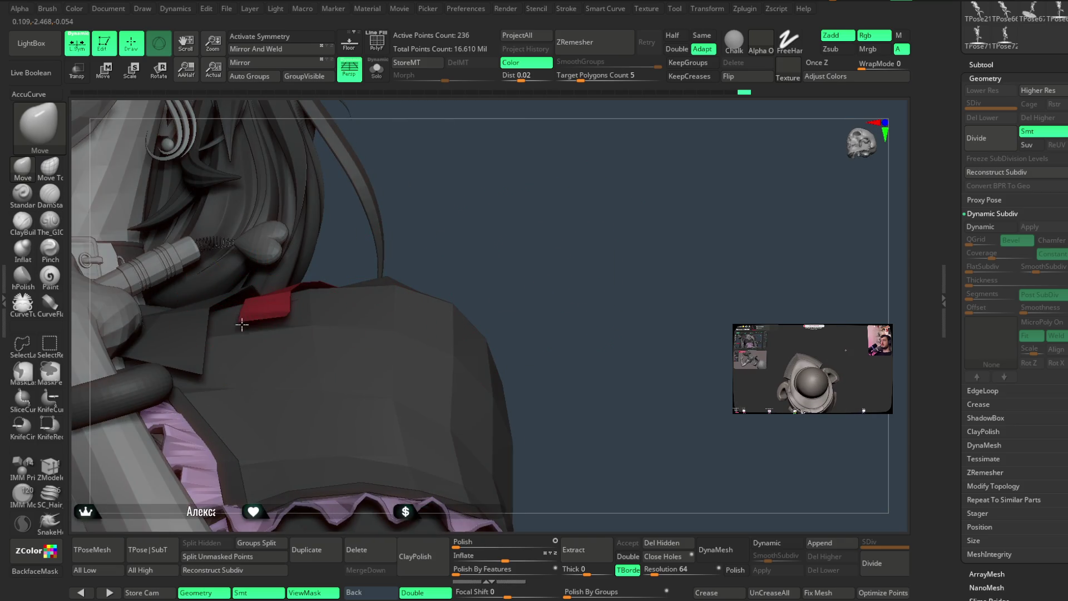
pyautogui.moveTo(341, 262); pyautogui.dragTo(309, 298, button='right')
pyautogui.press('space')
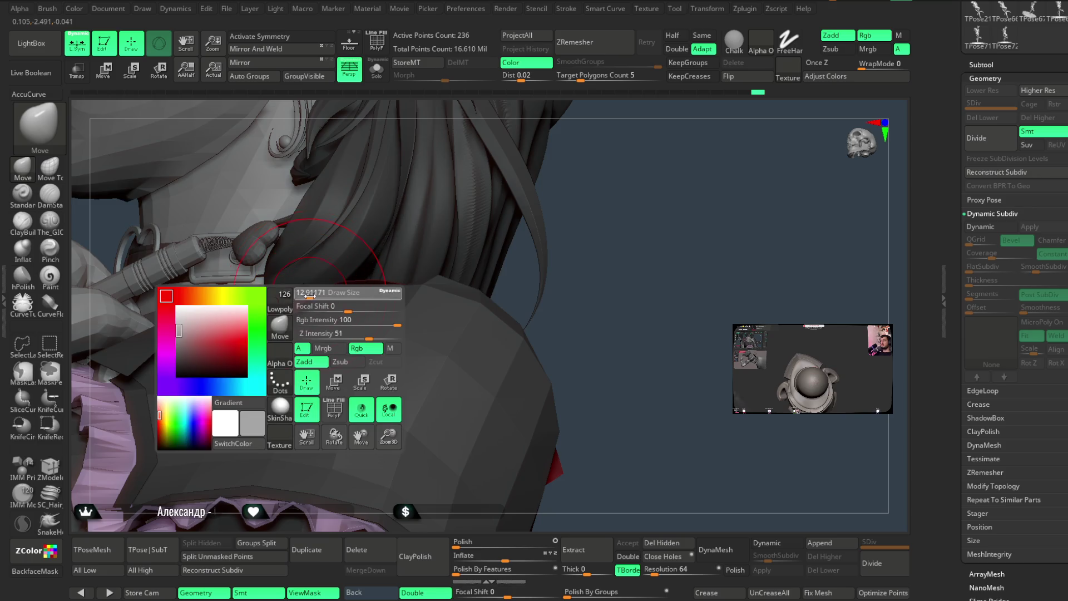
pyautogui.moveTo(596, 241); pyautogui.dragTo(282, 323, button='right')
pyautogui.press('space')
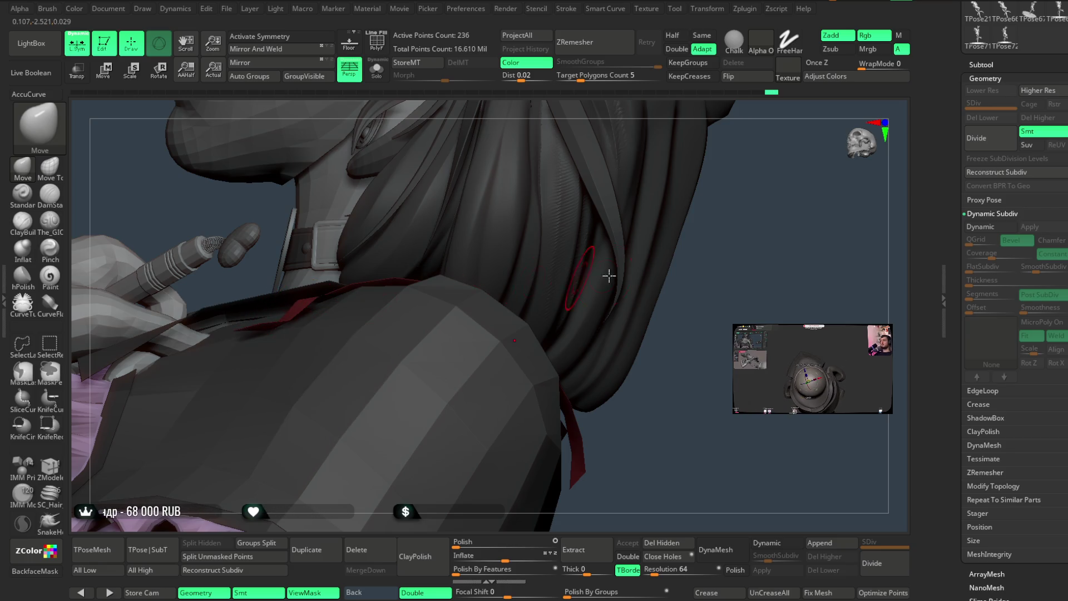
pyautogui.moveTo(575, 278); pyautogui.dragTo(743, 245, button='right')
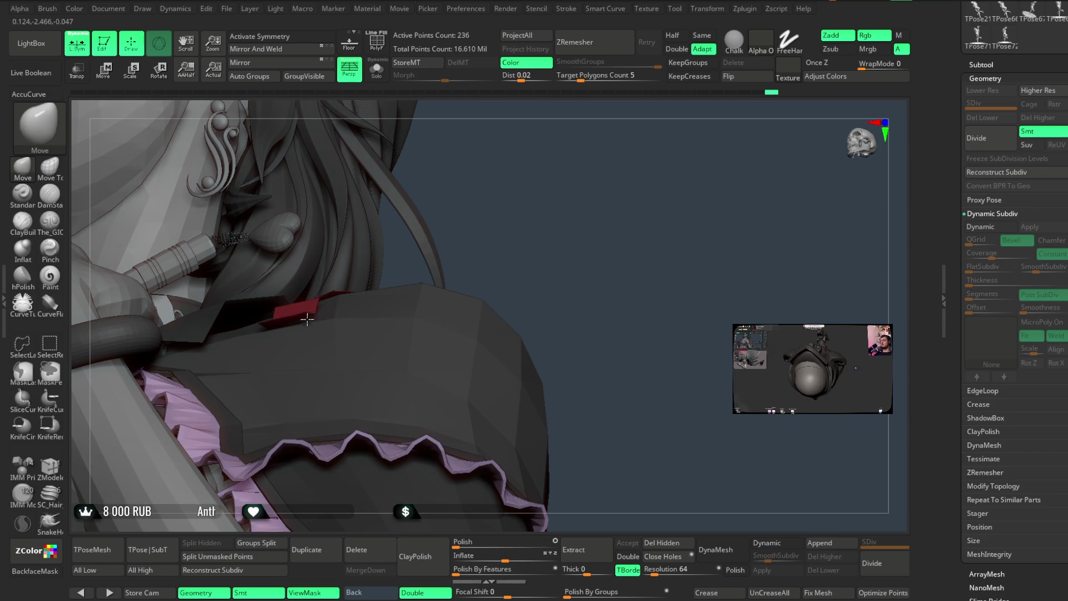
pyautogui.moveTo(318, 341)
pyautogui.mouseDown(button='right')
pyautogui.moveTo(503, 210)
pyautogui.moveTo(270, 328)
pyautogui.mouseUp(button='right')
pyautogui.moveTo(354, 225)
pyautogui.mouseDown(button='right')
pyautogui.moveTo(382, 217)
pyautogui.moveTo(276, 316)
pyautogui.mouseUp(button='right')
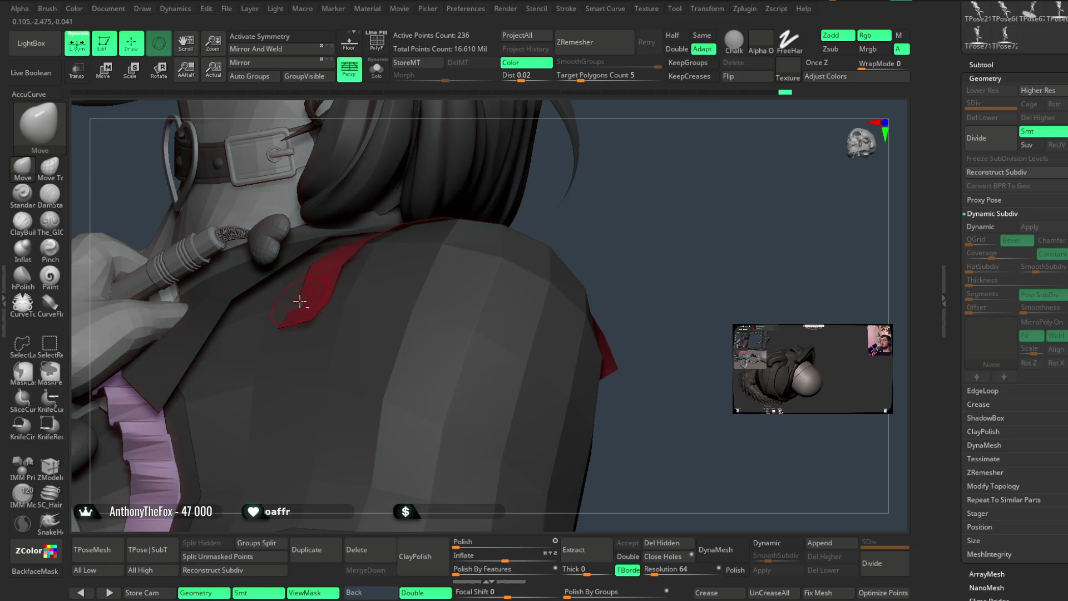
pyautogui.moveTo(429, 239); pyautogui.dragTo(506, 250, button='right')
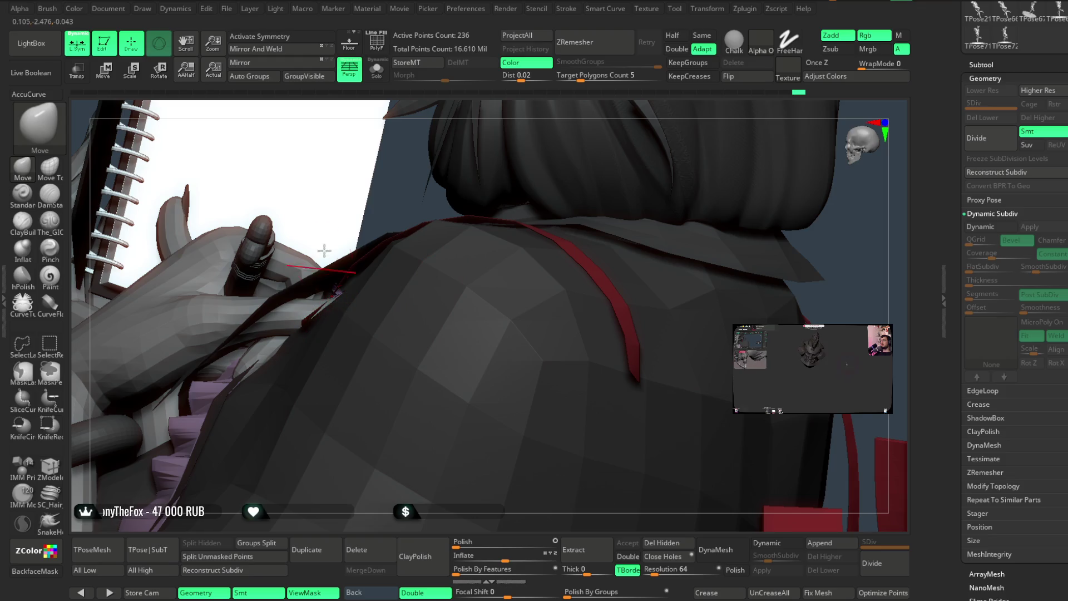
pyautogui.moveTo(369, 197); pyautogui.dragTo(314, 307, button='right')
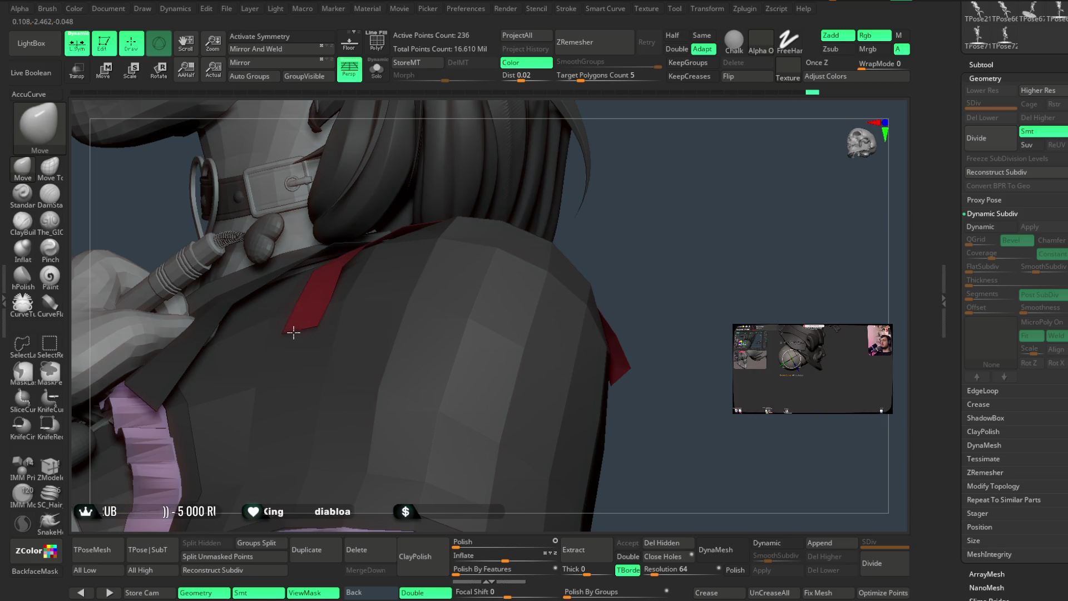
pyautogui.moveTo(466, 272); pyautogui.dragTo(677, 234, button='right')
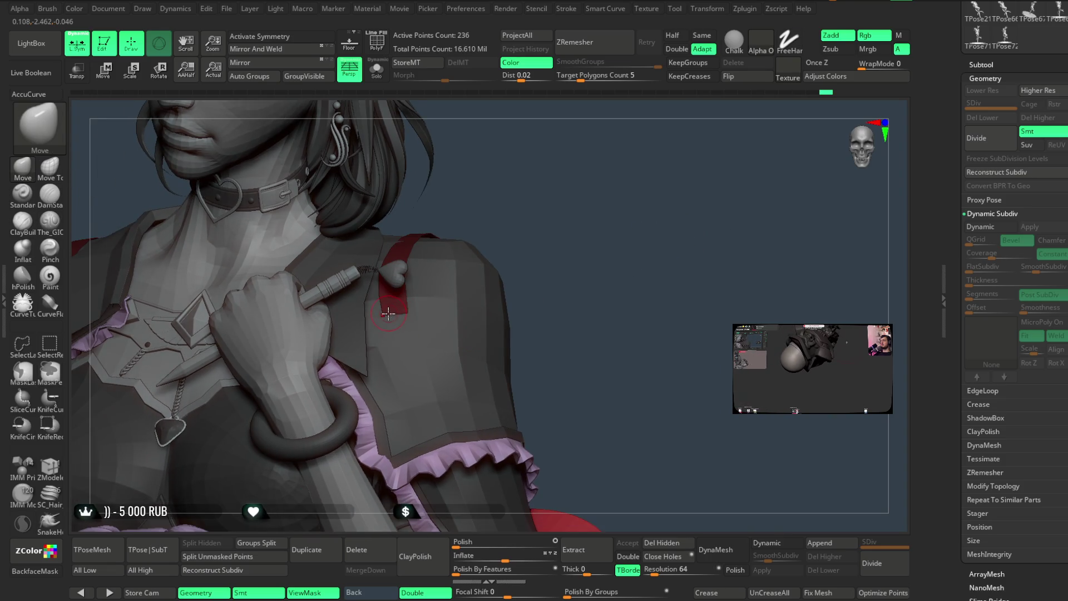
# With the IMM ModelKit brush, insert an elongated pin part onto the right shoulder strap.
pyautogui.press('b')
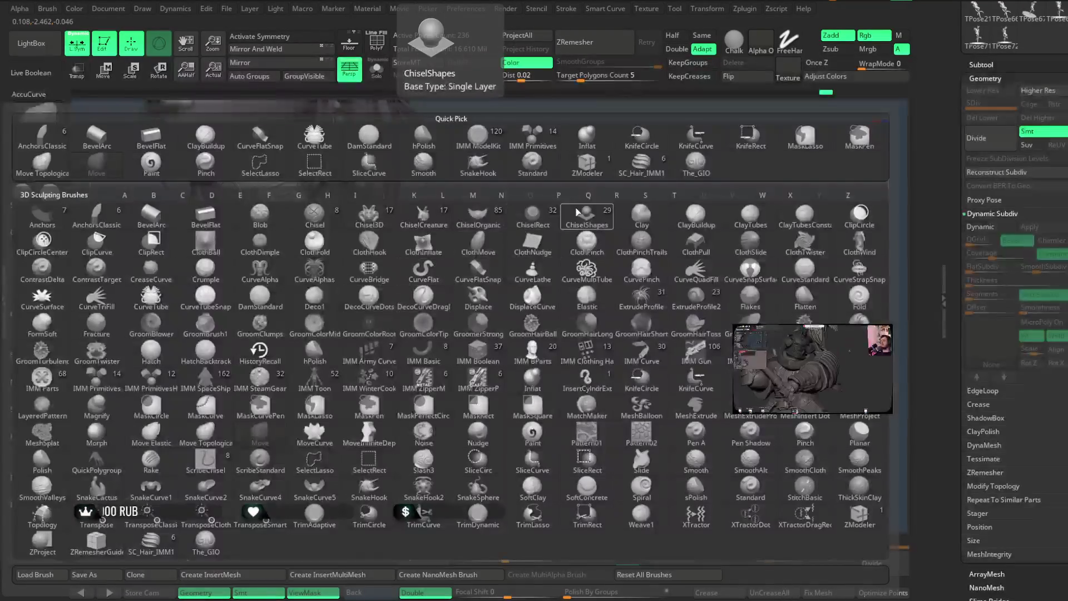
pyautogui.press('i')
pyautogui.press('m')
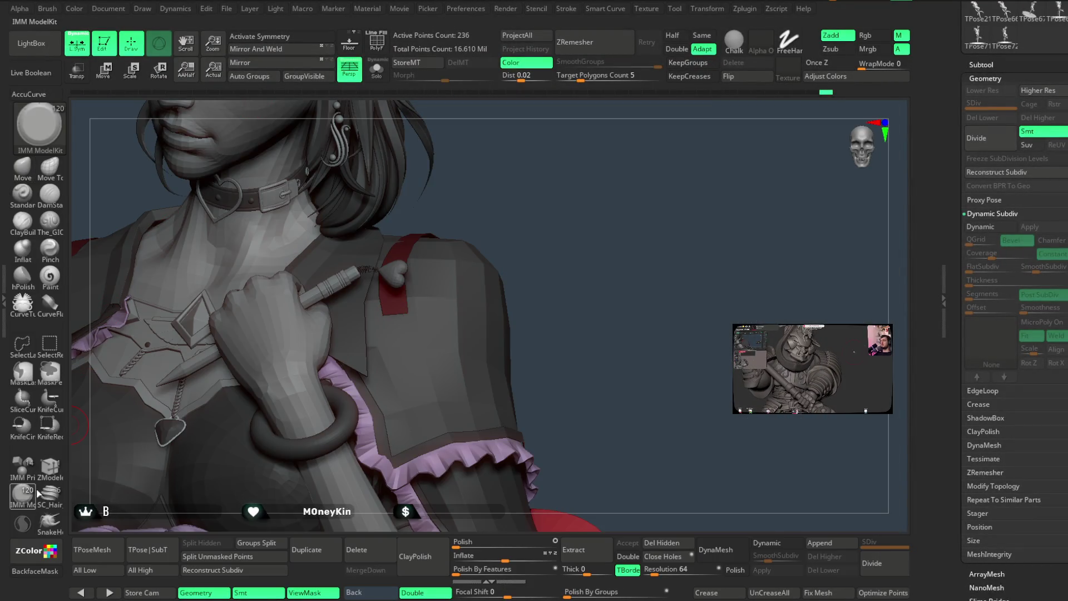
pyautogui.moveTo(519, 236)
pyautogui.keyDown('ctrl'); pyautogui.mouseDown(button='right')
pyautogui.moveTo(529, 198)
pyautogui.moveTo(527, 212)
pyautogui.mouseUp(button='right'); pyautogui.keyUp('ctrl')
pyautogui.moveTo(405, 310); pyautogui.dragTo(409, 330)
pyautogui.moveTo(496, 232); pyautogui.dragTo(185, 150)
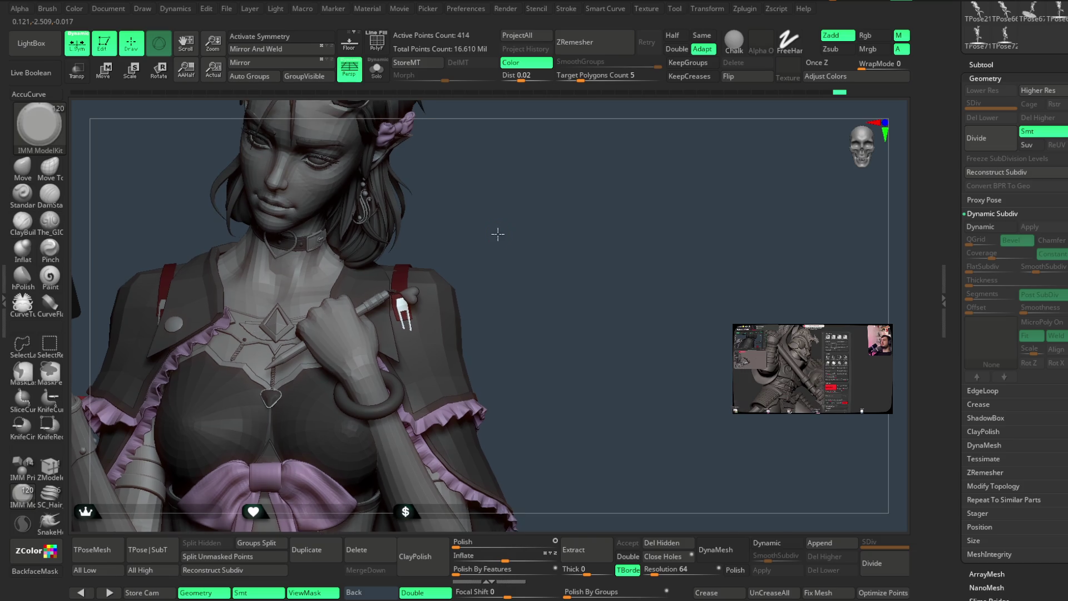
# Adjust the new pin's placement with the Transpose gizmo, then return to sculpting.
pyautogui.press('w')
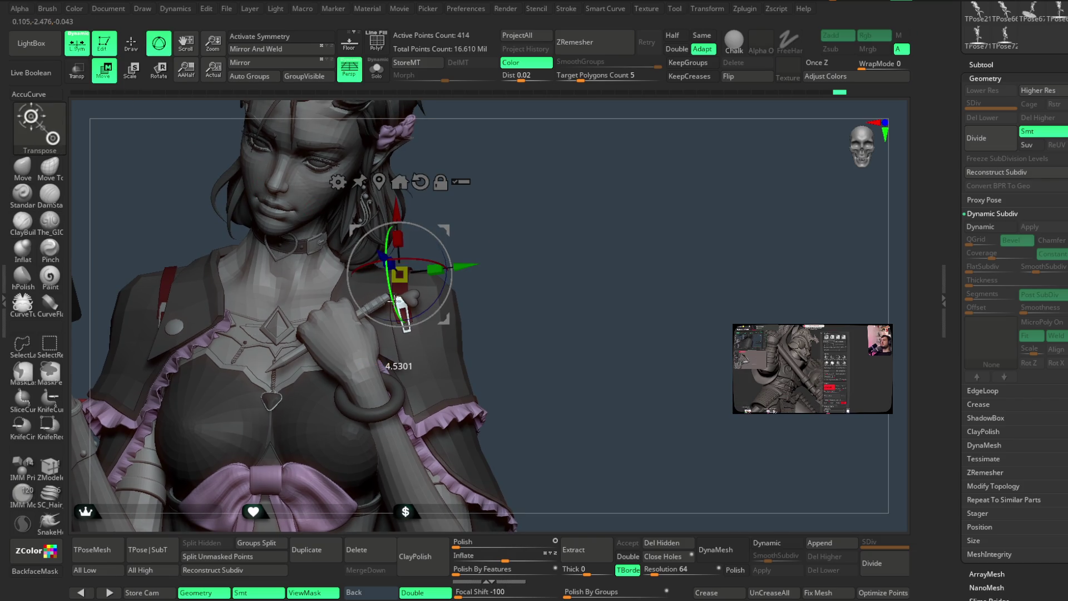
pyautogui.scroll(3, 395, 334)
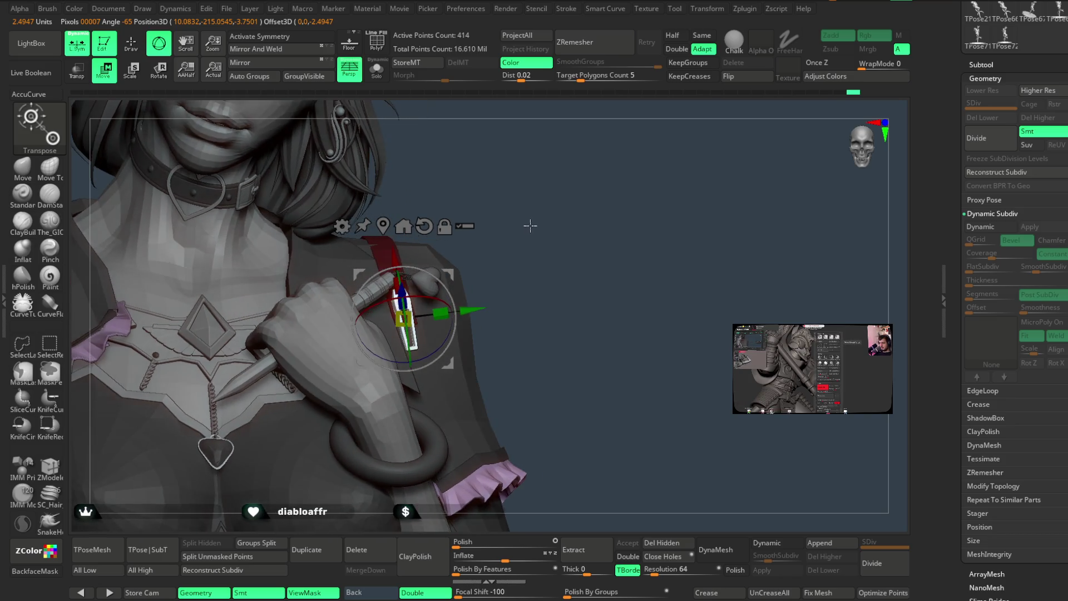
pyautogui.moveTo(519, 204); pyautogui.dragTo(401, 349)
pyautogui.scroll(-5, 520, 186)
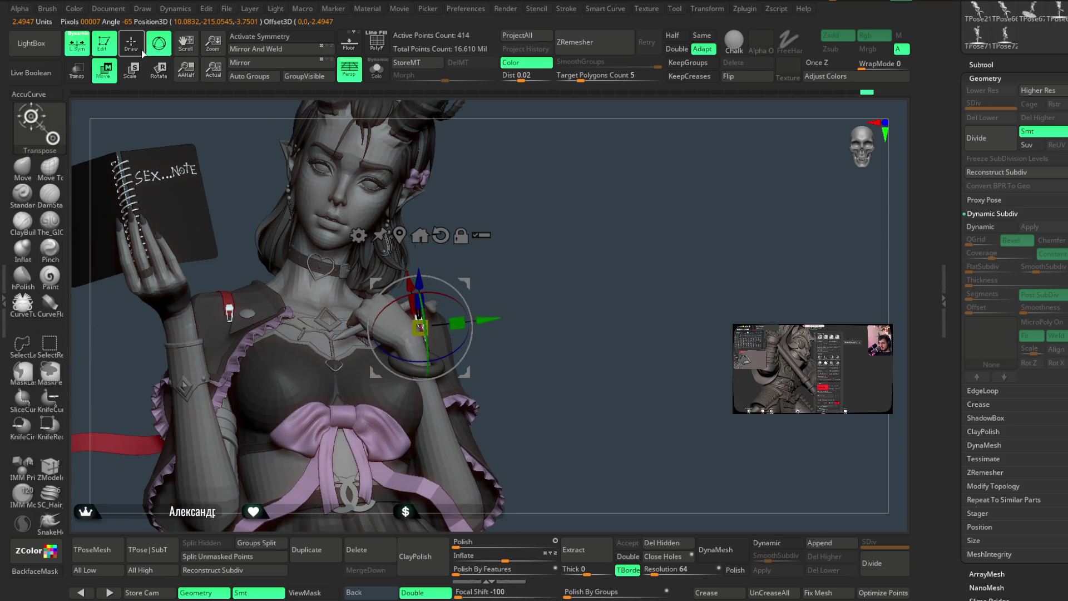
pyautogui.click(134, 47)
pyautogui.scroll(-5, 525, 217)
pyautogui.moveTo(504, 244); pyautogui.dragTo(523, 233)
# Hide the surrounding red strap polygons so only the new pin remains visible.
pyautogui.press('ctrl')
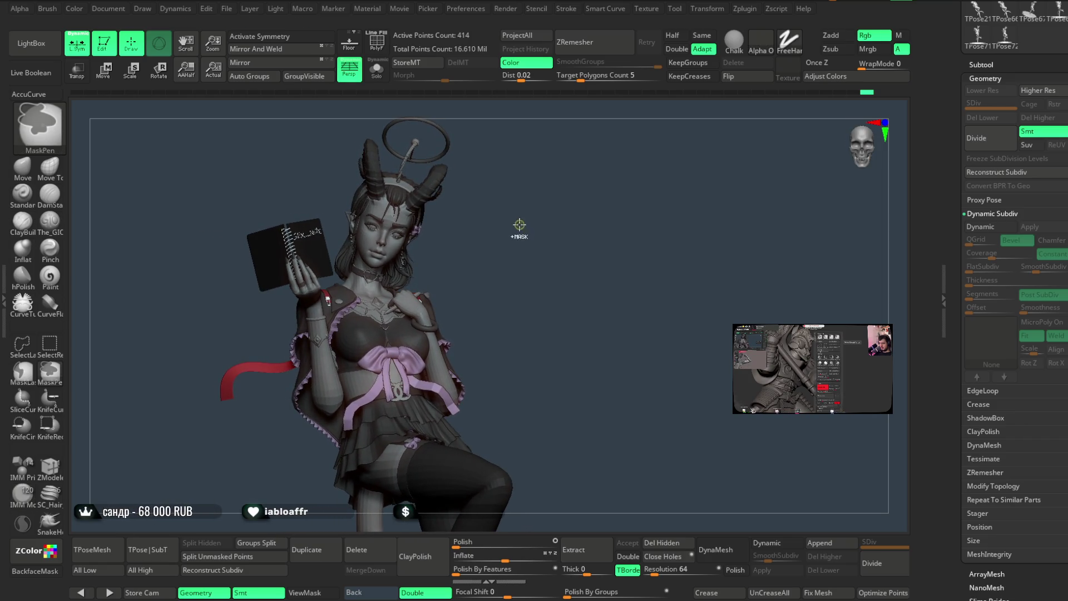
pyautogui.scroll(5, 544, 303)
pyautogui.scroll(3, 446, 276)
pyautogui.moveTo(446, 276); pyautogui.dragTo(508, 252)
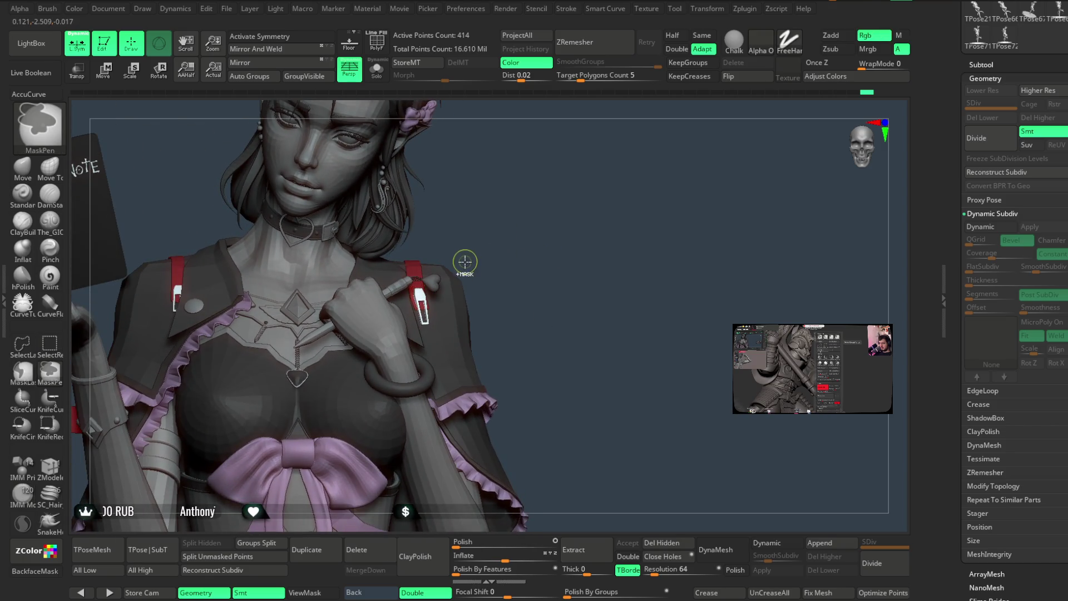
pyautogui.hotkey('ctrl', 'h')
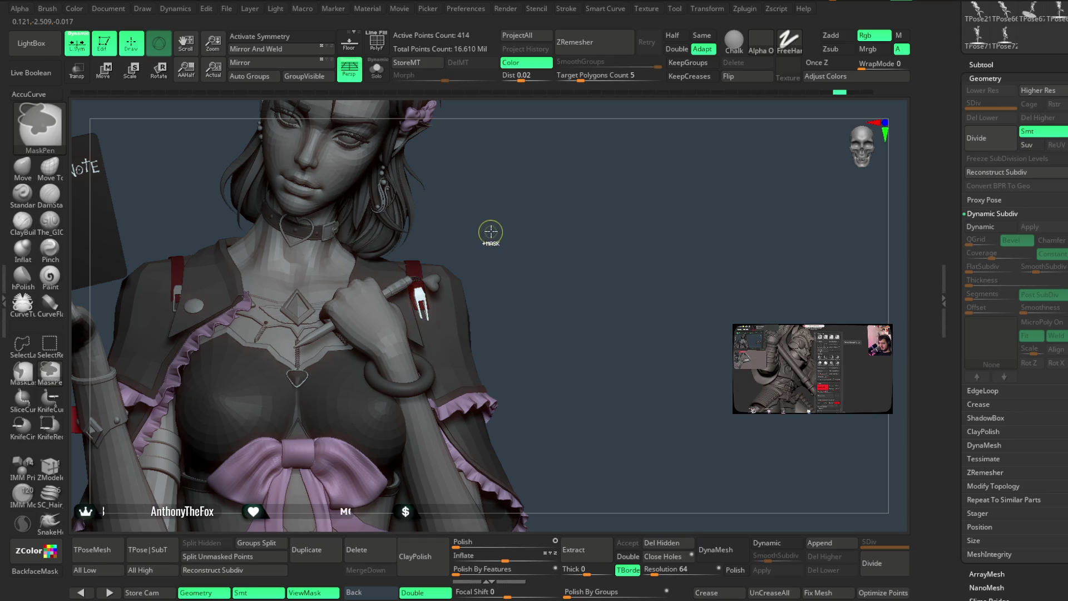
pyautogui.scroll(3, 424, 302)
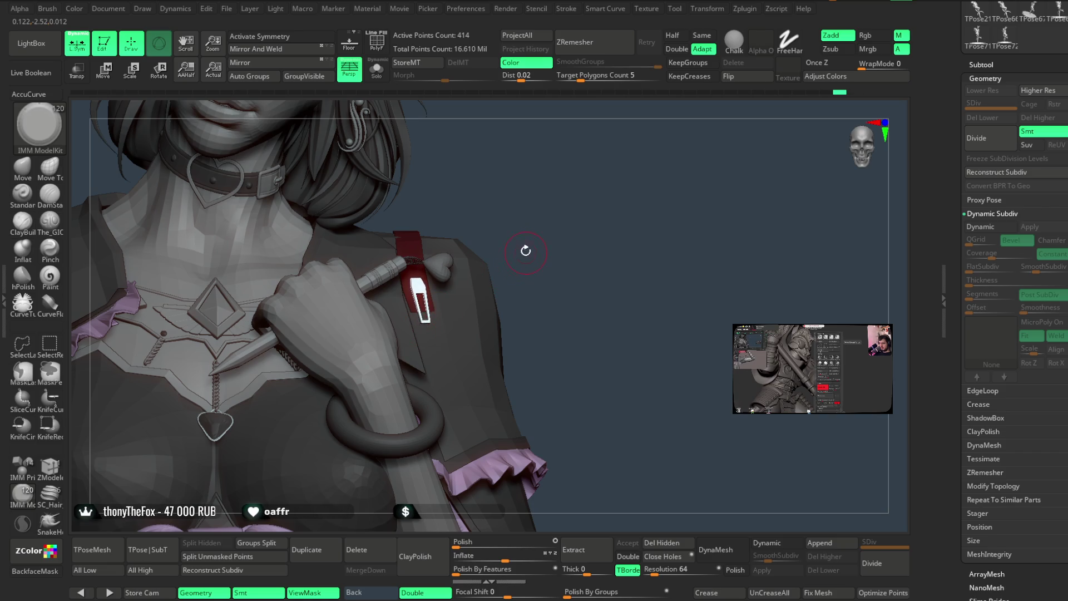
pyautogui.scroll(-5, 526, 253)
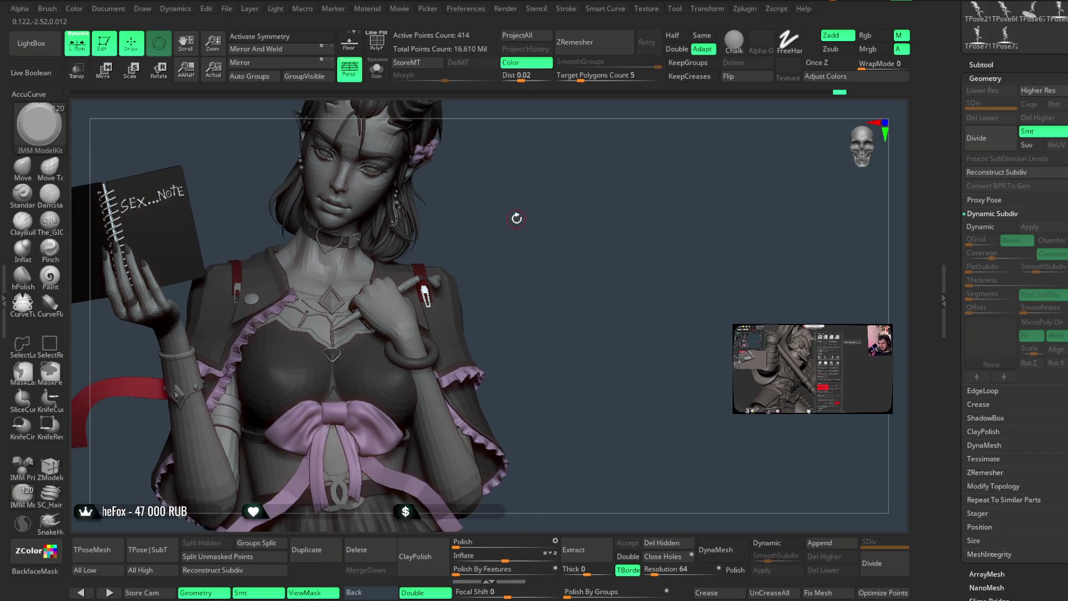
pyautogui.scroll(-4, 522, 244)
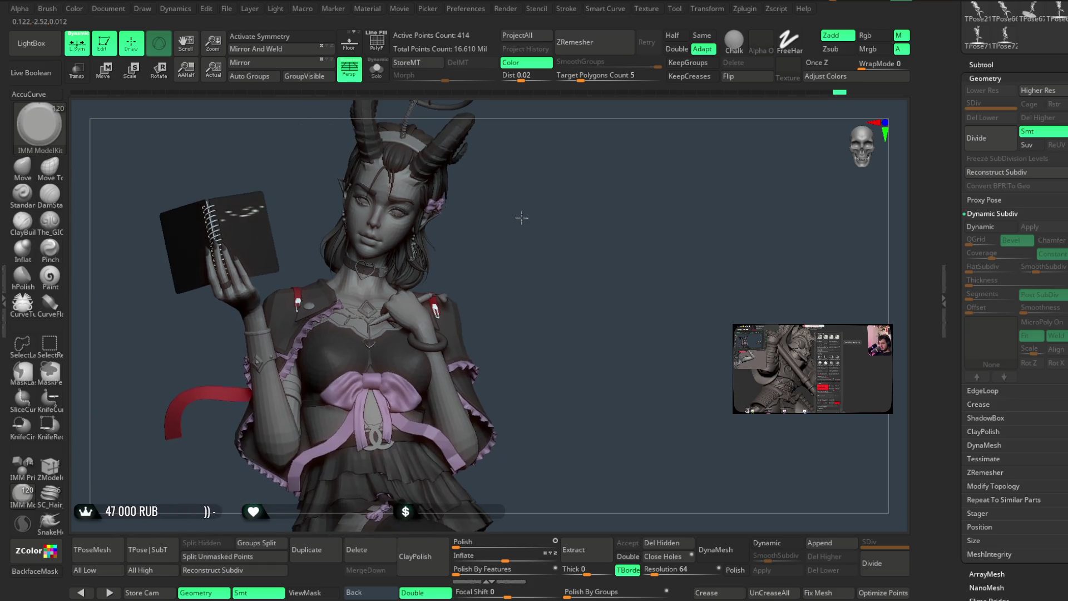
pyautogui.scroll(5, 469, 302)
pyautogui.keyDown('ctrl'); pyautogui.keyDown('shift'); pyautogui.click(444, 300); pyautogui.keyUp('shift'); pyautogui.keyUp('ctrl')
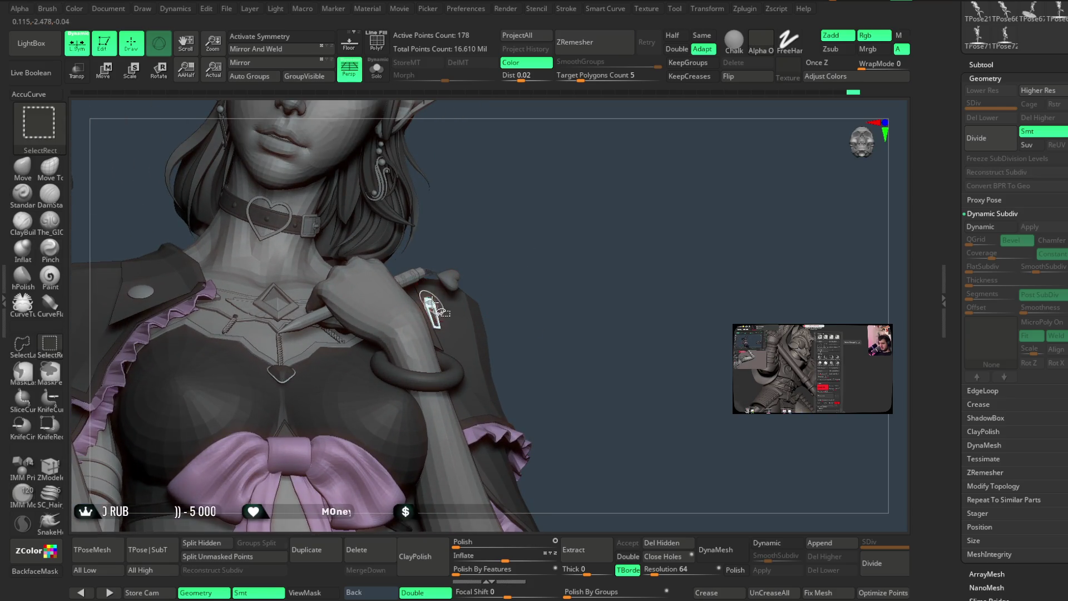
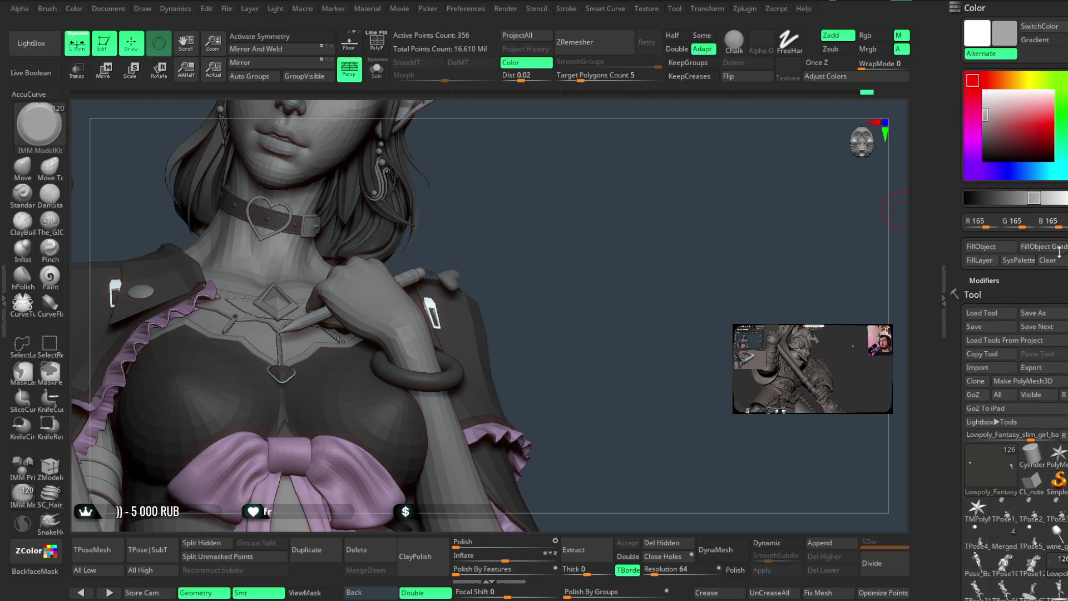
# Pick a dark grey in the Color picker and fill the figure with it.
pyautogui.click(977, 122)
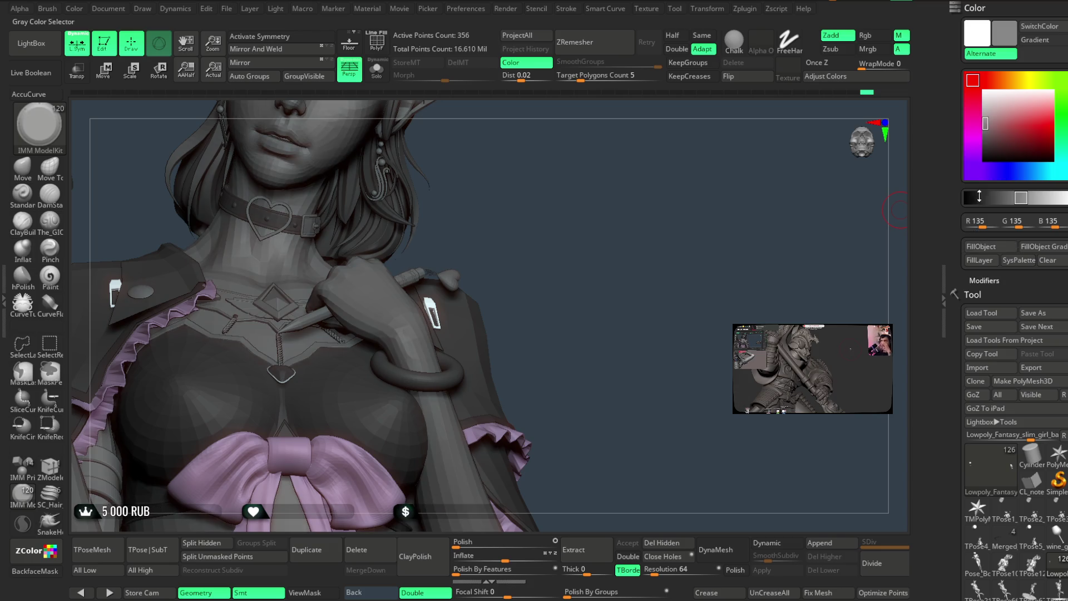
pyautogui.click(985, 107)
pyautogui.keyDown('ctrl'); pyautogui.keyDown('shift'); pyautogui.click(609, 298); pyautogui.keyUp('shift'); pyautogui.keyUp('ctrl')
pyautogui.moveTo(580, 291)
pyautogui.keyDown('alt'); pyautogui.mouseDown()
pyautogui.moveTo(649, 246)
pyautogui.moveTo(590, 270)
pyautogui.mouseUp(); pyautogui.keyUp('alt')
pyautogui.hotkey('ctrl', 'z')
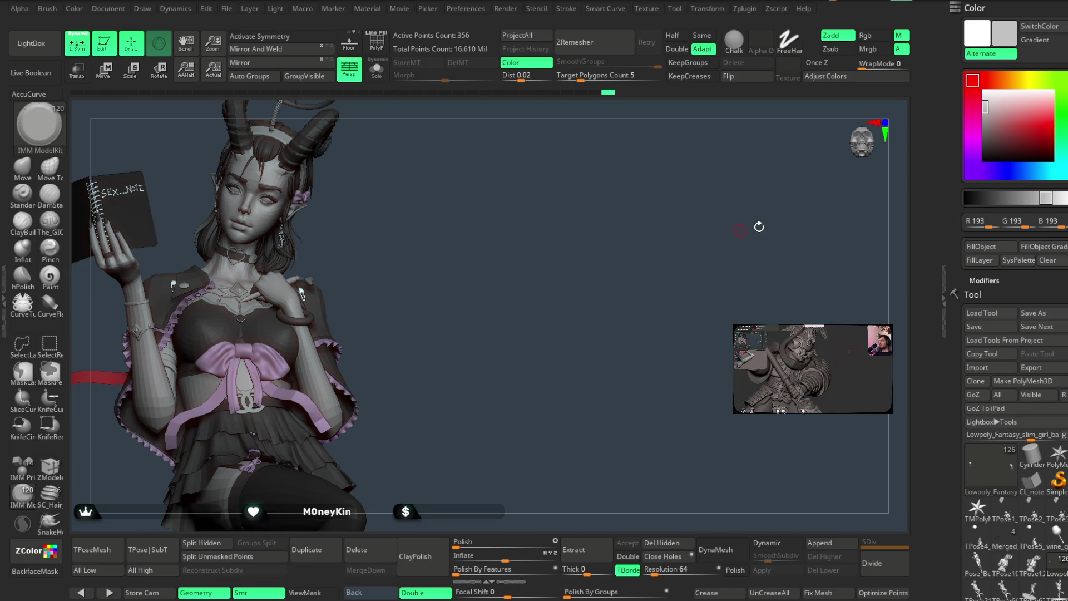
pyautogui.click(985, 132)
pyautogui.click(983, 248)
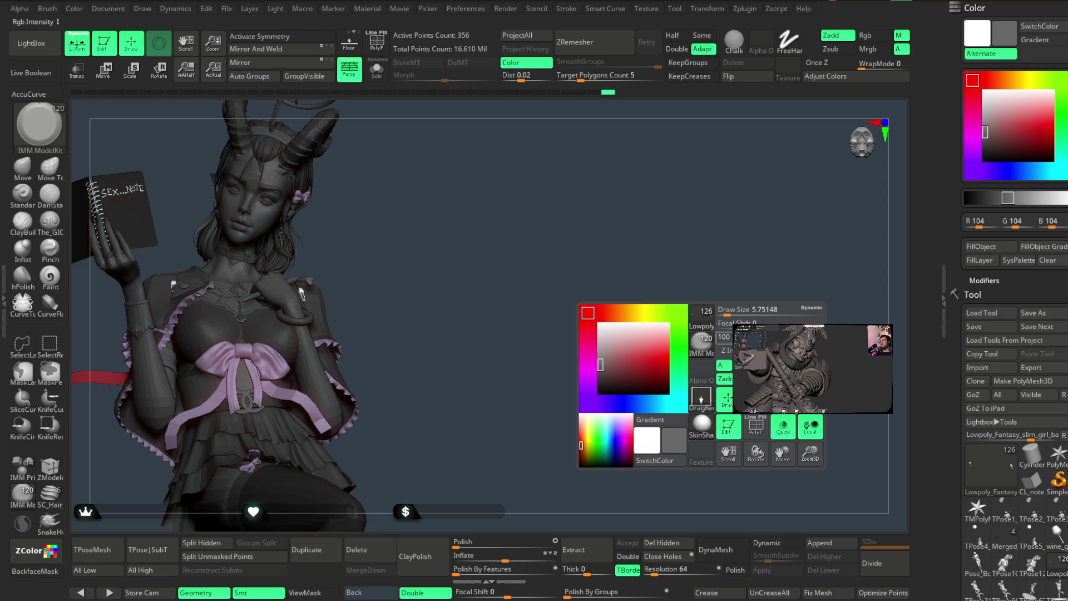
# Choose an even darker grey and zoom in on the torso and face.
pyautogui.click(974, 200)
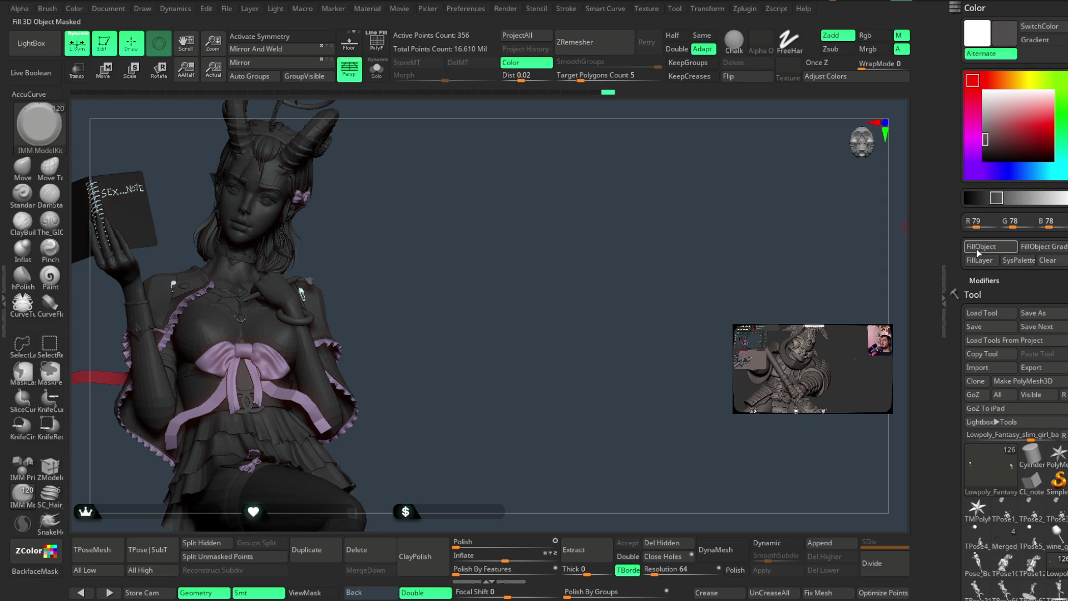
pyautogui.moveTo(758, 351)
pyautogui.keyDown('alt'); pyautogui.mouseDown()
pyautogui.moveTo(704, 401)
pyautogui.moveTo(704, 320)
pyautogui.mouseUp(); pyautogui.keyUp('alt')
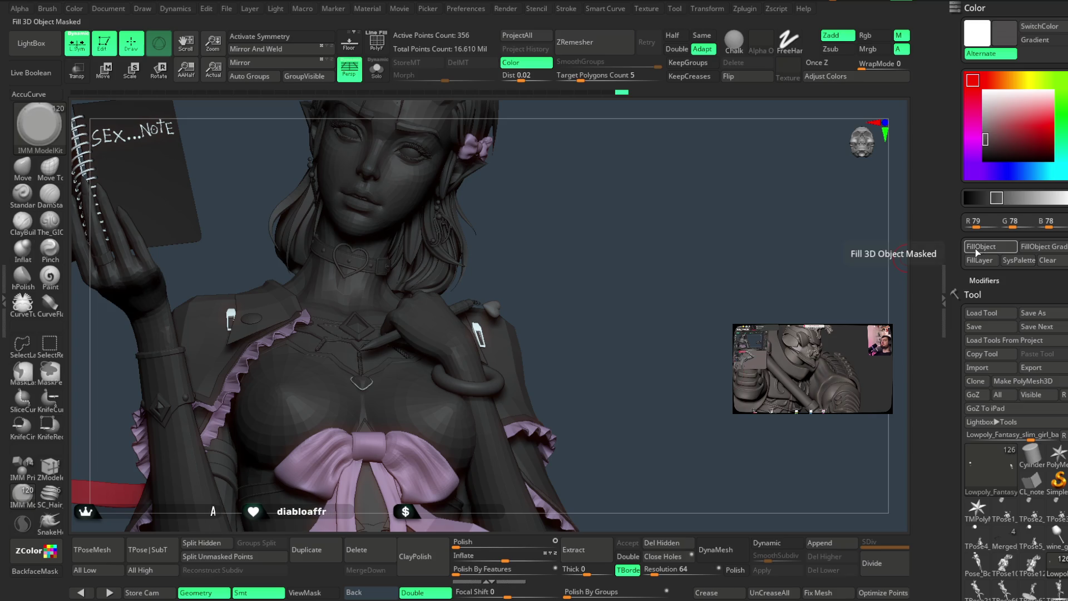
pyautogui.press('ctrl')
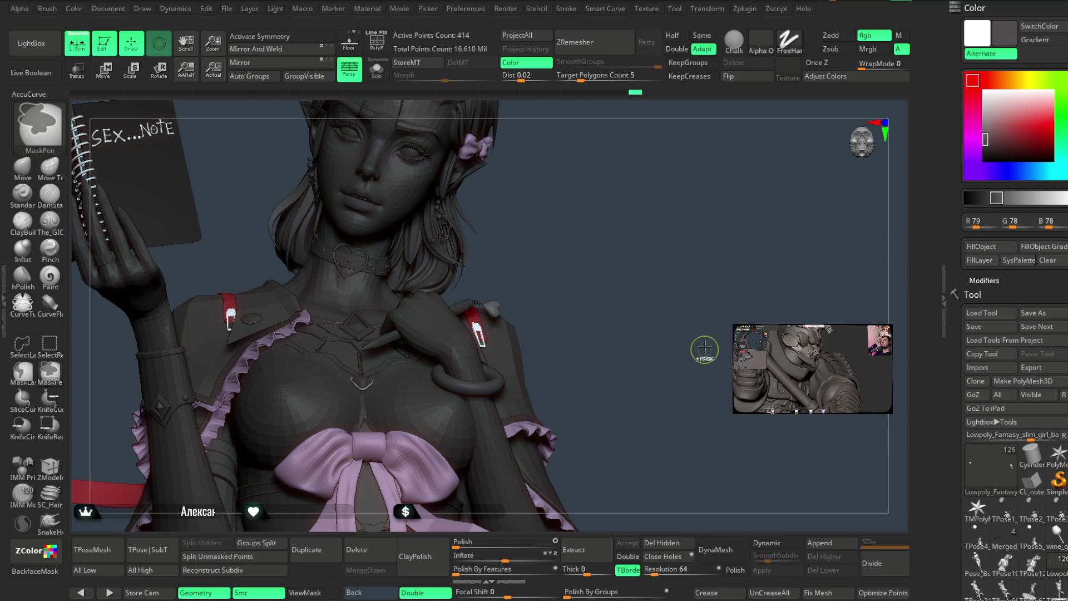
# Set the colour to medium grey 145 and select the Lowpoly_Fantasy_slim_girl_basemesh3_5 body subtool.
pyautogui.moveTo(695, 334); pyautogui.dragTo(700, 302)
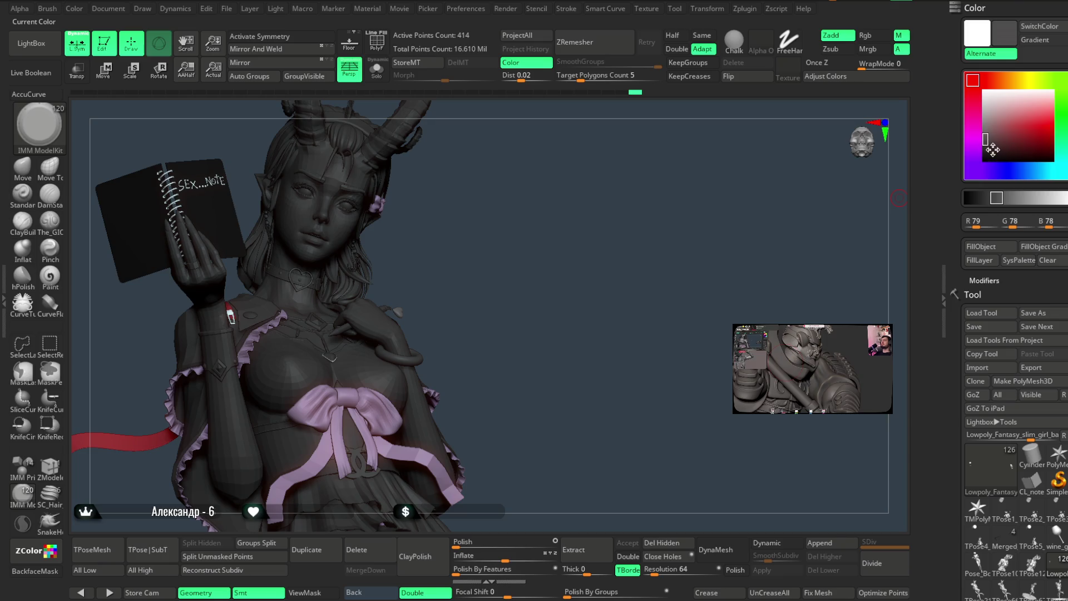
pyautogui.moveTo(993, 151); pyautogui.dragTo(985, 120)
pyautogui.moveTo(696, 262)
pyautogui.mouseDown()
pyautogui.moveTo(541, 276)
pyautogui.moveTo(637, 265)
pyautogui.moveTo(610, 267)
pyautogui.moveTo(579, 326)
pyautogui.mouseUp()
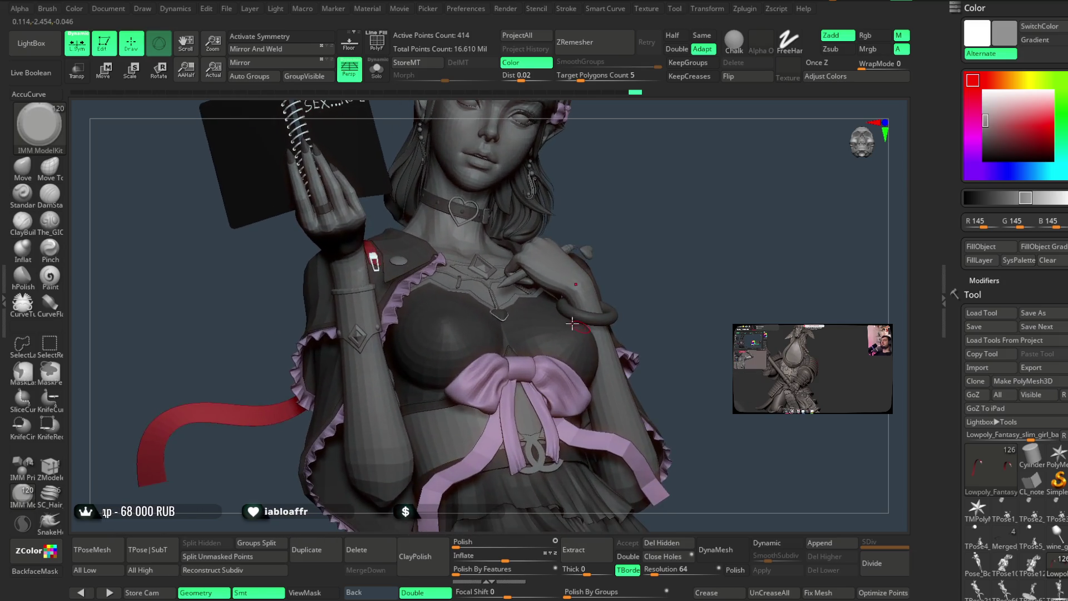
pyautogui.keyDown('alt'); pyautogui.click(371, 259); pyautogui.keyUp('alt')
pyautogui.moveTo(658, 218); pyautogui.dragTo(623, 272)
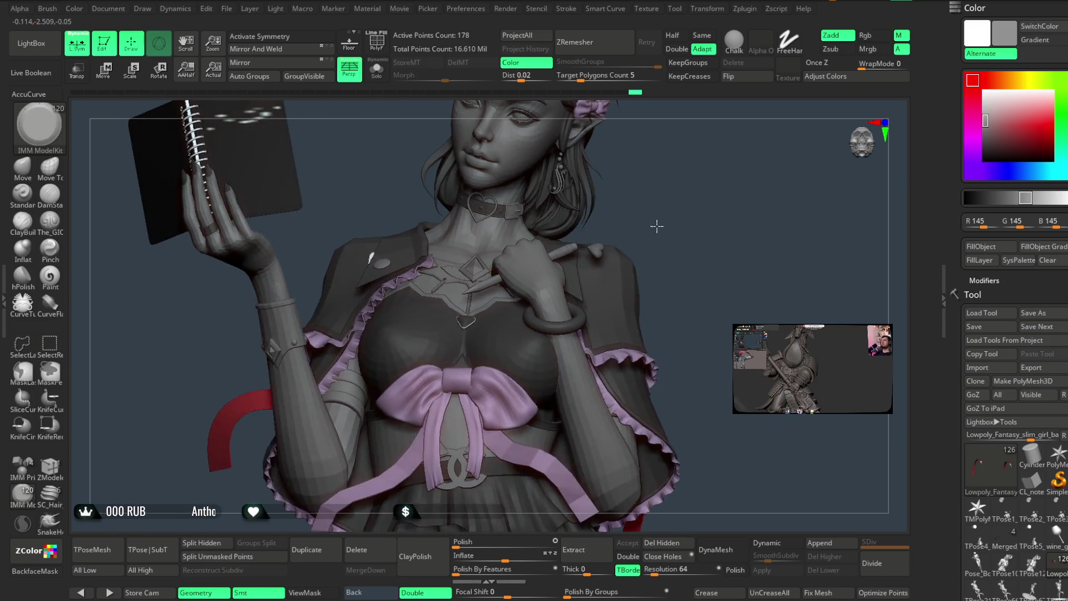
pyautogui.keyDown('alt'); pyautogui.click(588, 266); pyautogui.keyUp('alt')
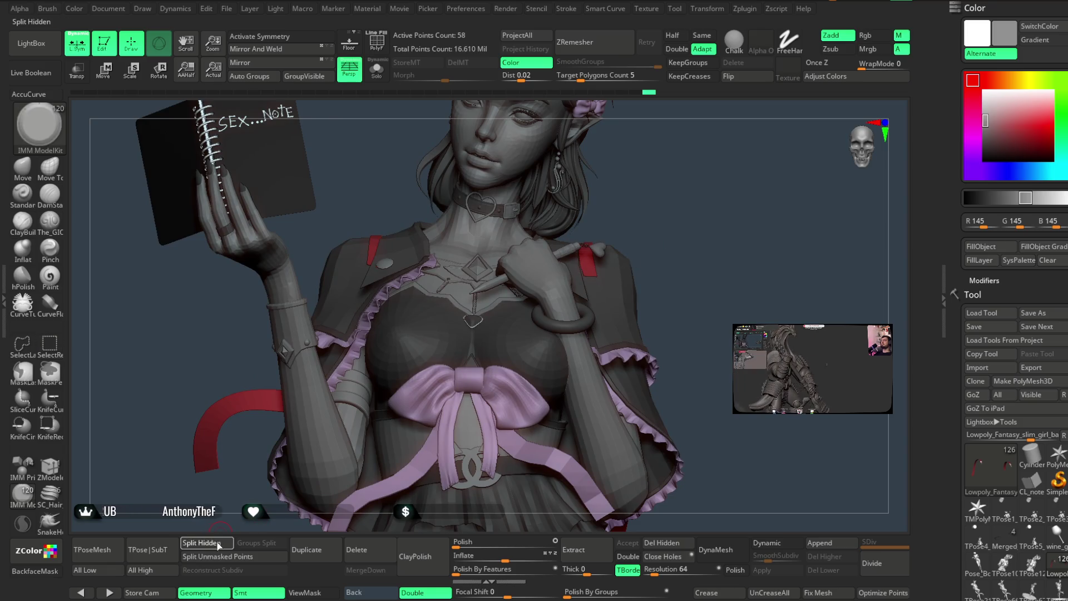
pyautogui.keyDown('alt'); pyautogui.click(589, 265); pyautogui.keyUp('alt')
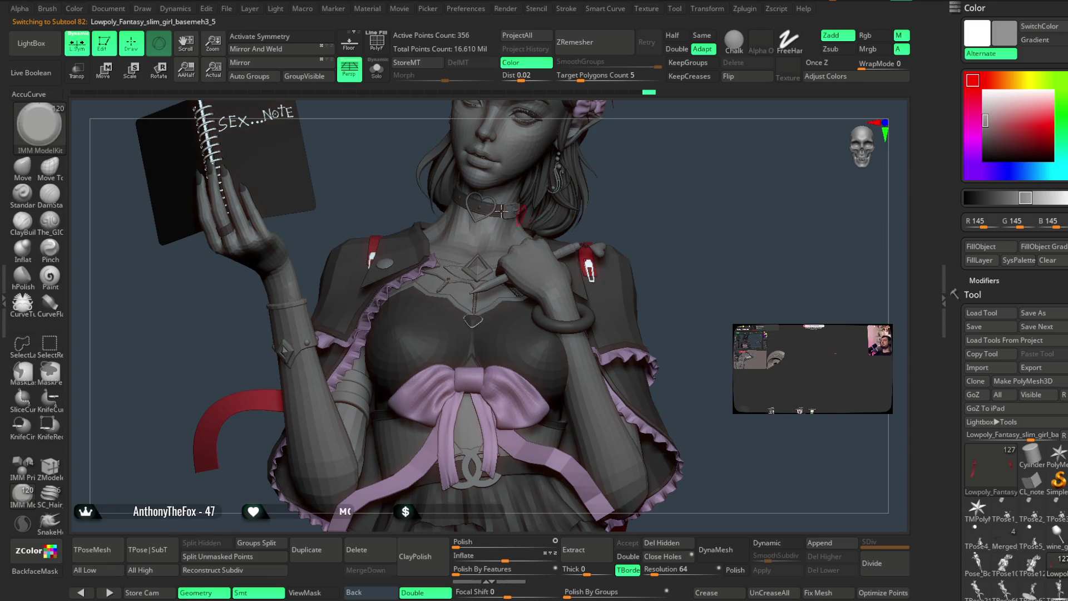
# Enable Rgb painting and fill the base body mesh with the medium grey.
pyautogui.press('b')
pyautogui.press('m')
pyautogui.press('v')
pyautogui.click(376, 71)
pyautogui.click(376, 71)
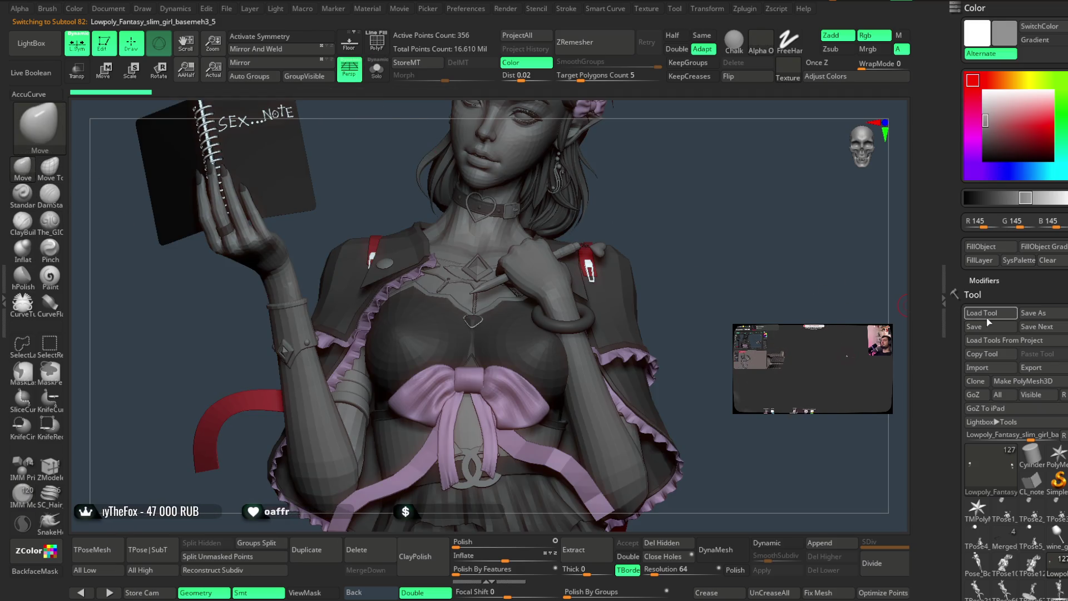
pyautogui.click(979, 248)
# Zoom out to the whole figure and bring up the File menu.
pyautogui.moveTo(738, 312)
pyautogui.mouseDown()
pyautogui.moveTo(678, 260)
pyautogui.moveTo(674, 311)
pyautogui.moveTo(676, 291)
pyautogui.moveTo(707, 335)
pyautogui.mouseUp()
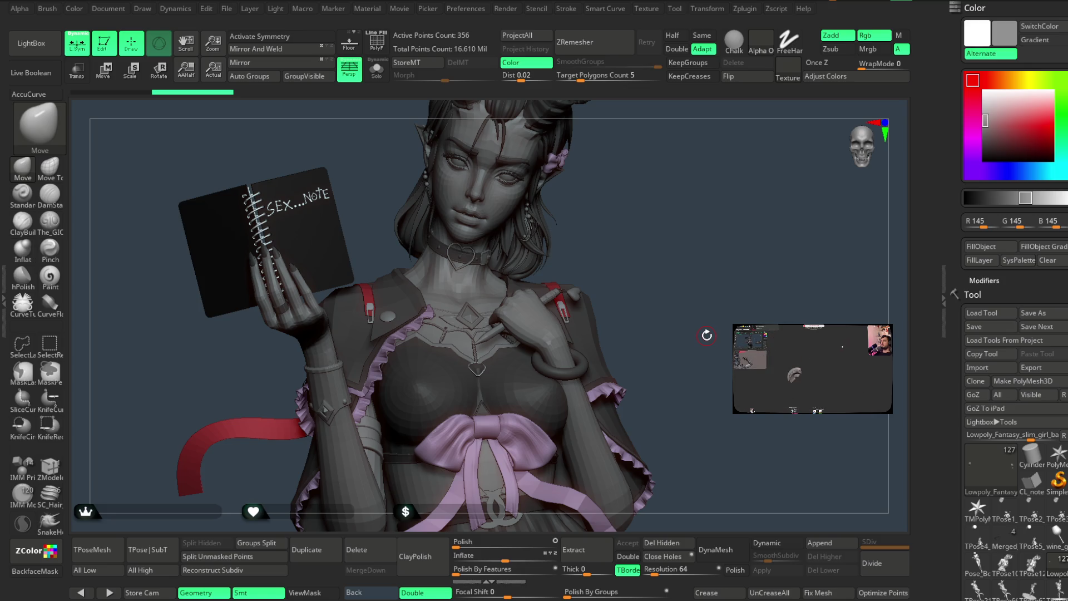
pyautogui.click(227, 8)
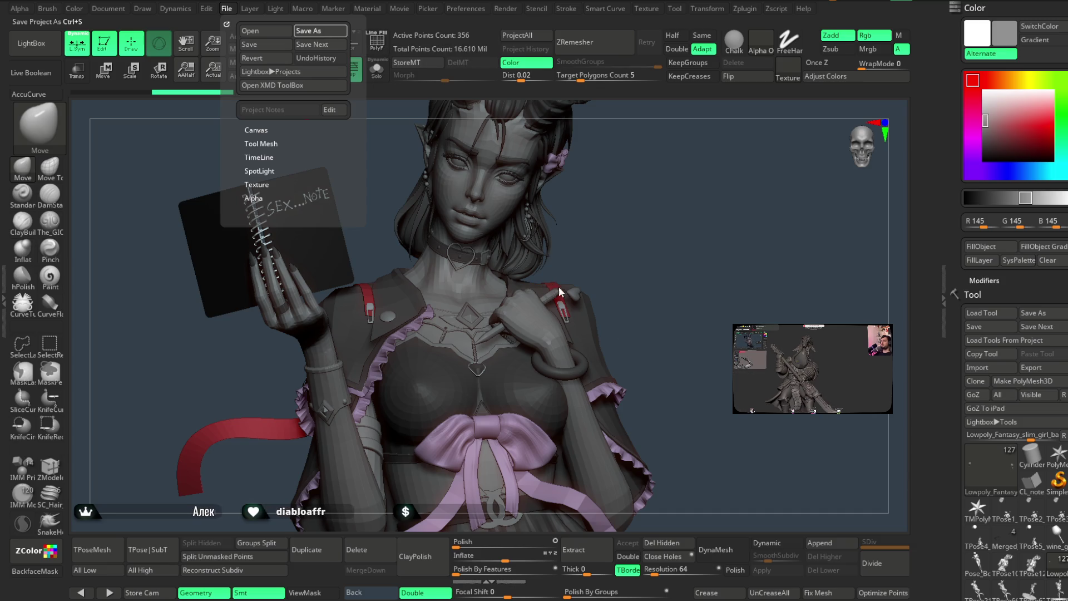
# Save the project with Ctrl+S, then view the full figure with the interface hidden.
pyautogui.hotkey('ctrl', 's')
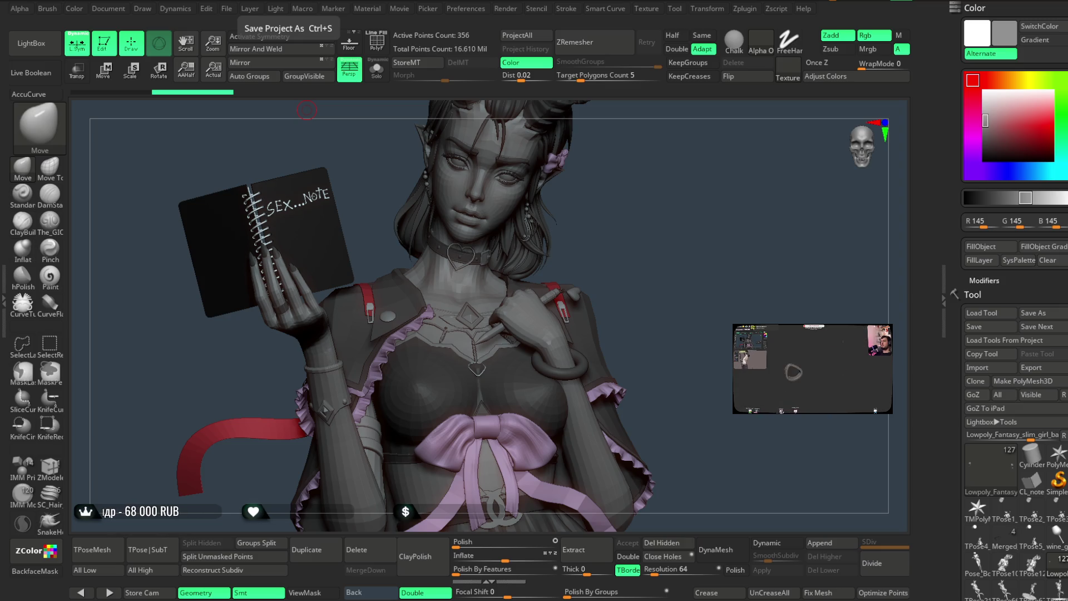
pyautogui.moveTo(675, 349)
pyautogui.mouseDown()
pyautogui.moveTo(695, 303)
pyautogui.moveTo(627, 351)
pyautogui.moveTo(637, 285)
pyautogui.moveTo(588, 278)
pyautogui.moveTo(627, 288)
pyautogui.moveTo(649, 279)
pyautogui.mouseUp()
pyautogui.press('Tab')
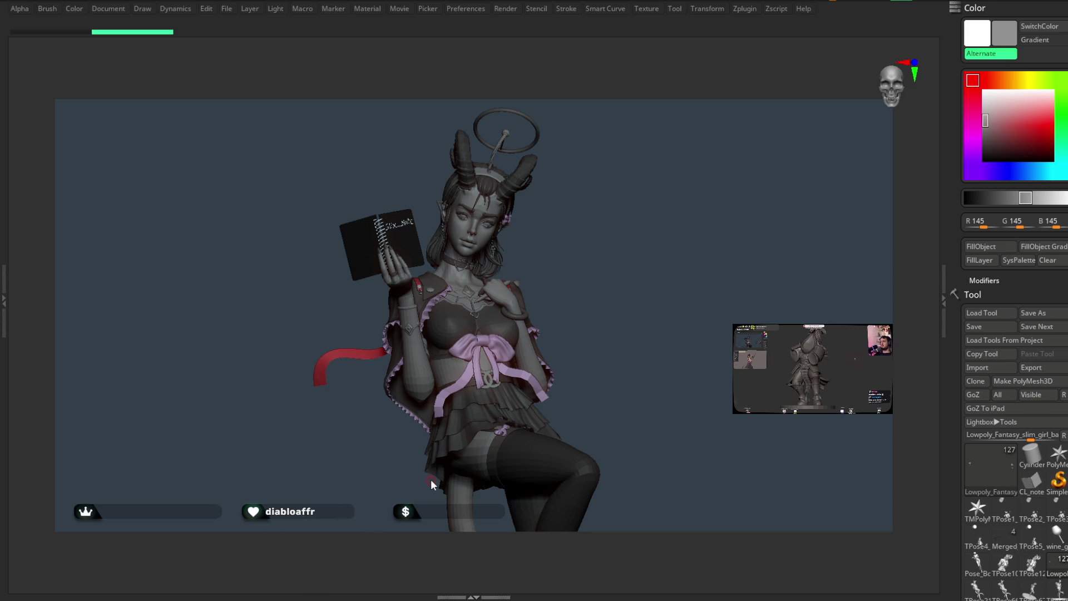
# Sample the bow's purple, darken it, and fill the selected Extract6 part with it.
pyautogui.press('Tab')
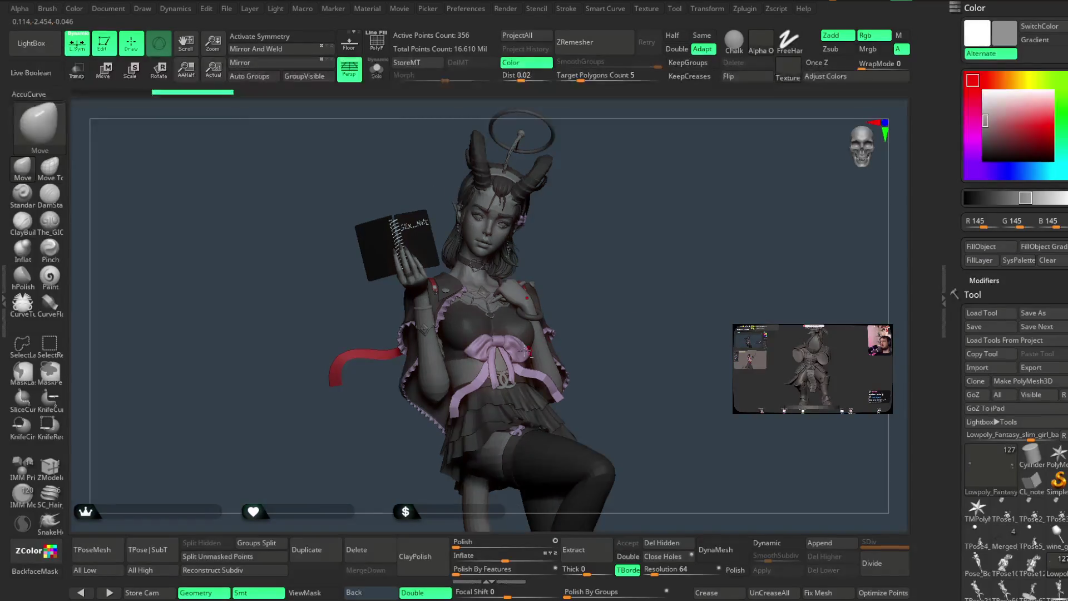
pyautogui.press('c')
pyautogui.scroll(2, 677, 300)
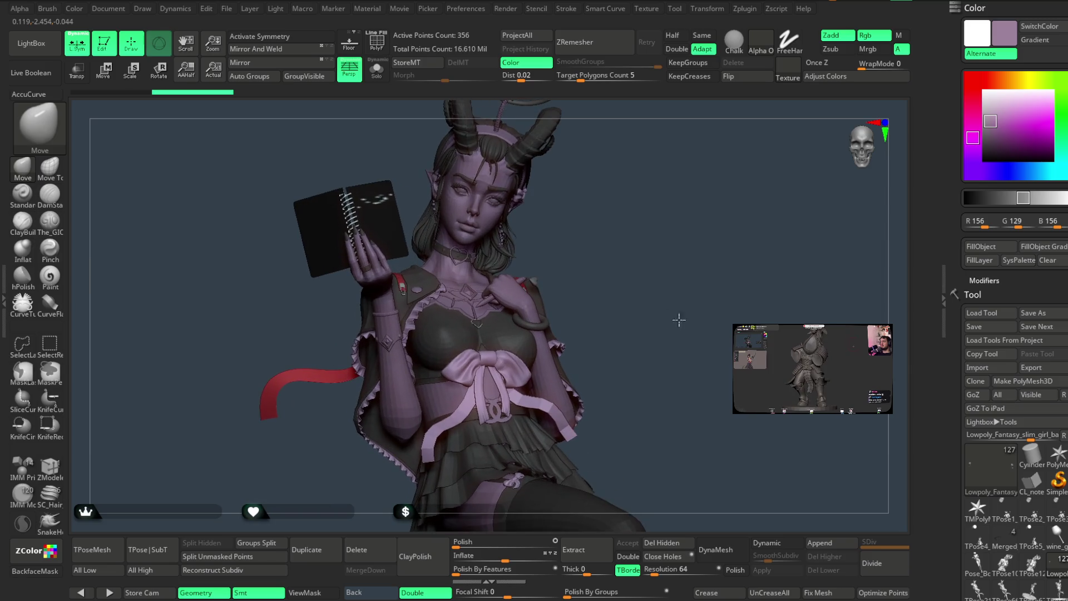
pyautogui.click(992, 131)
pyautogui.keyDown('alt'); pyautogui.click(542, 369); pyautogui.keyUp('alt')
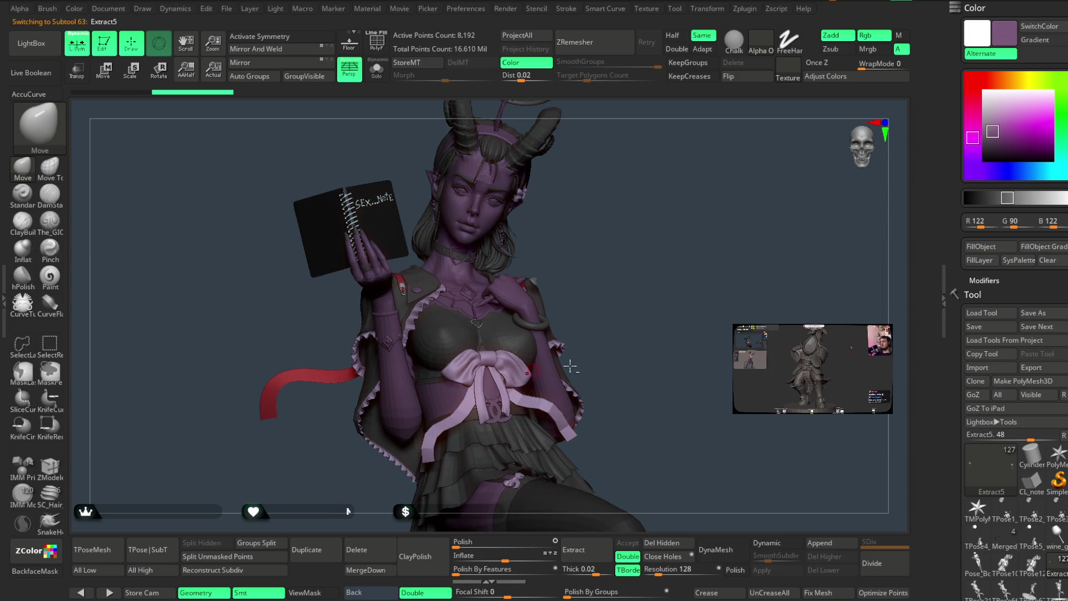
pyautogui.keyDown('alt'); pyautogui.click(594, 326); pyautogui.keyUp('alt')
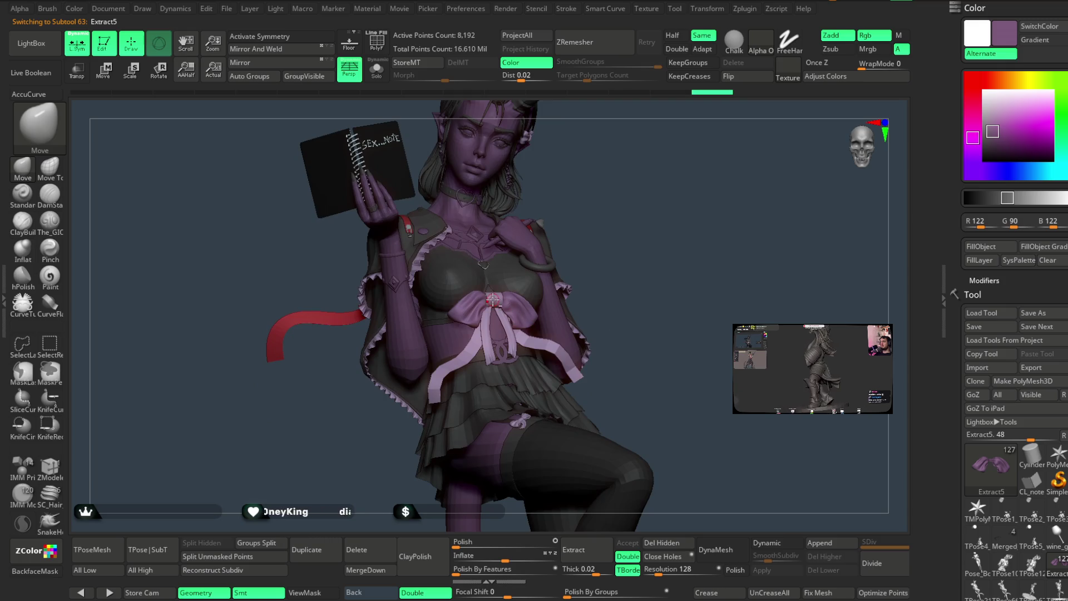
pyautogui.click(979, 260)
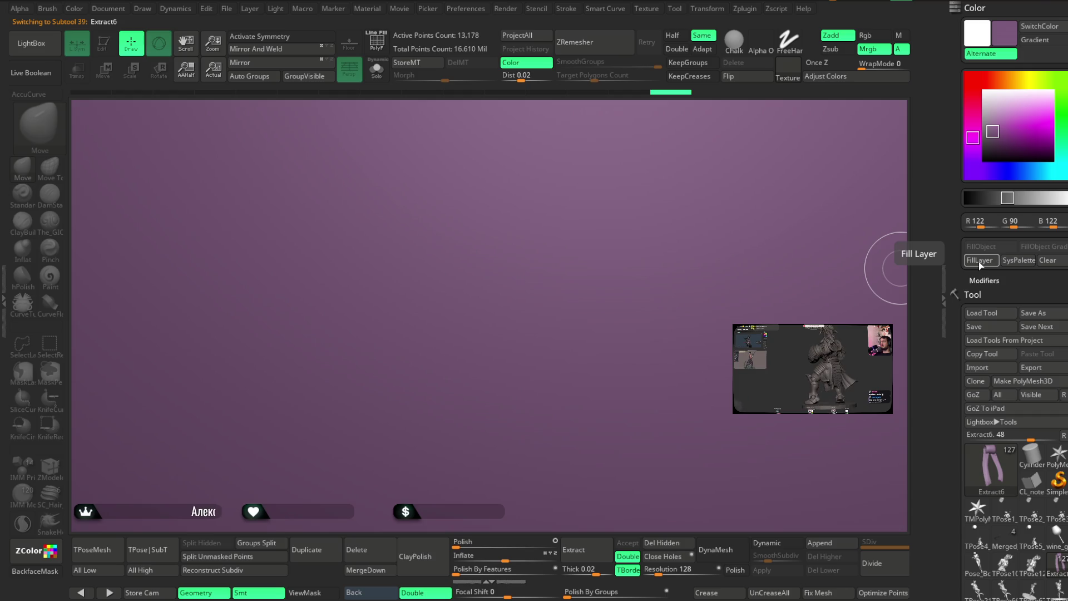
pyautogui.moveTo(516, 282); pyautogui.dragTo(514, 373)
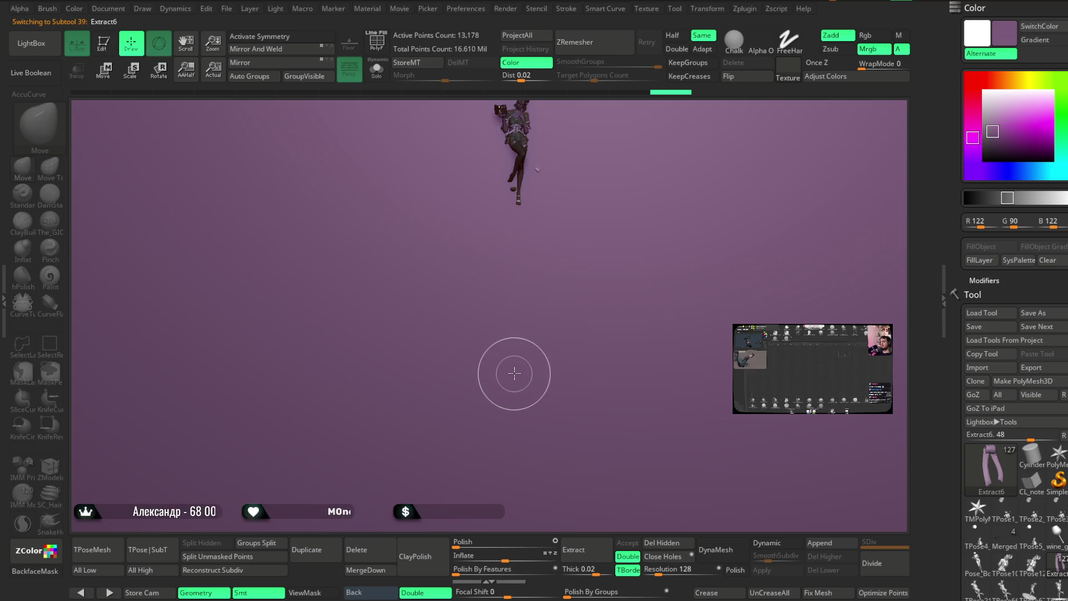
# Return to Edit mode, pick a darker purple and fill the skin subtool with it.
pyautogui.press('t')
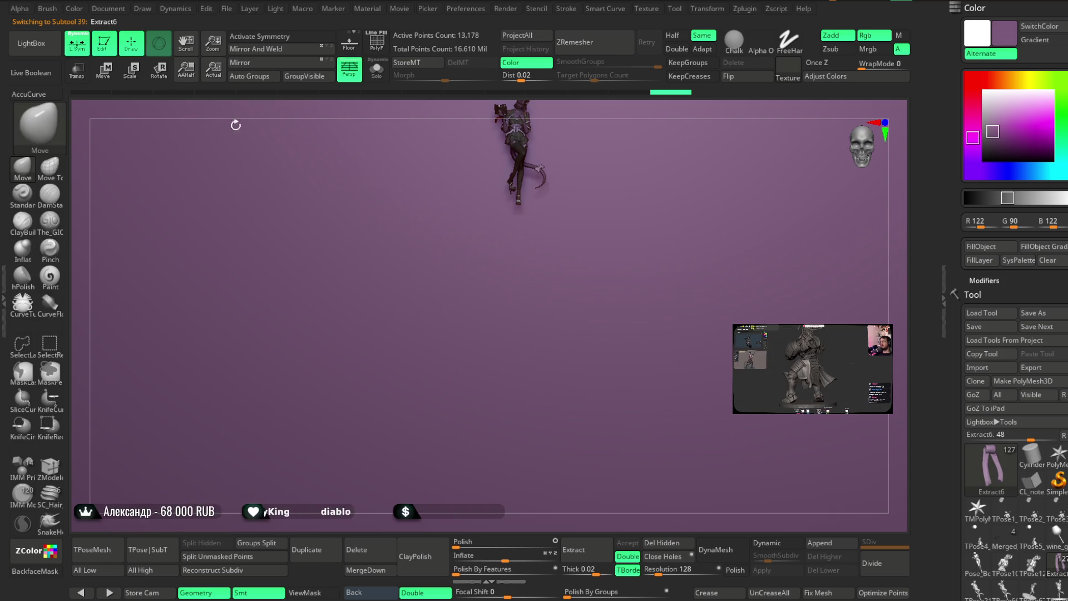
pyautogui.press('ctrl')
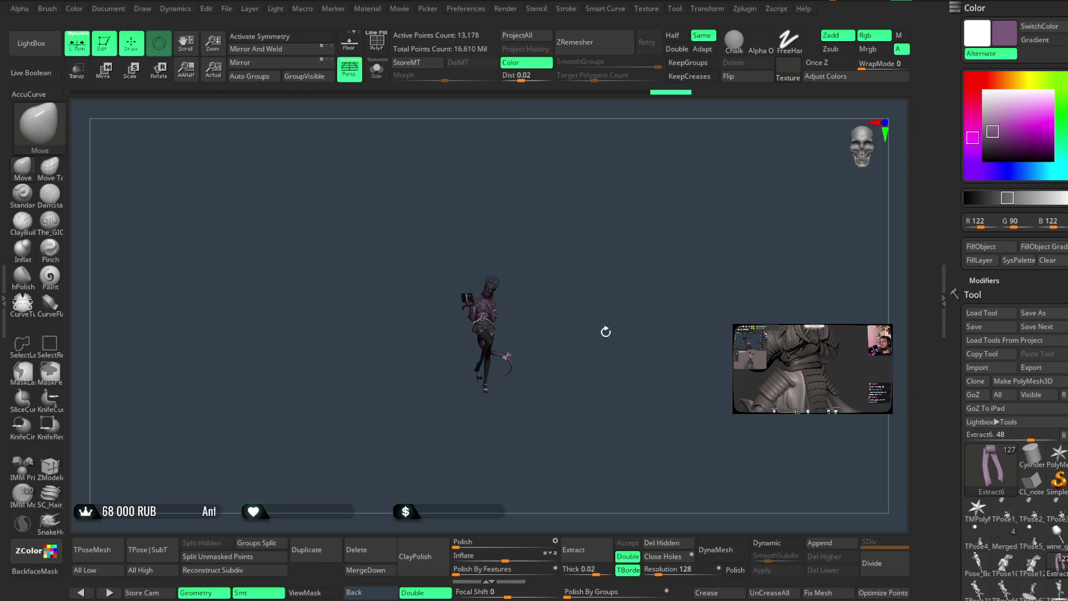
pyautogui.scroll(10, 615, 389)
pyautogui.scroll(2, 696, 291)
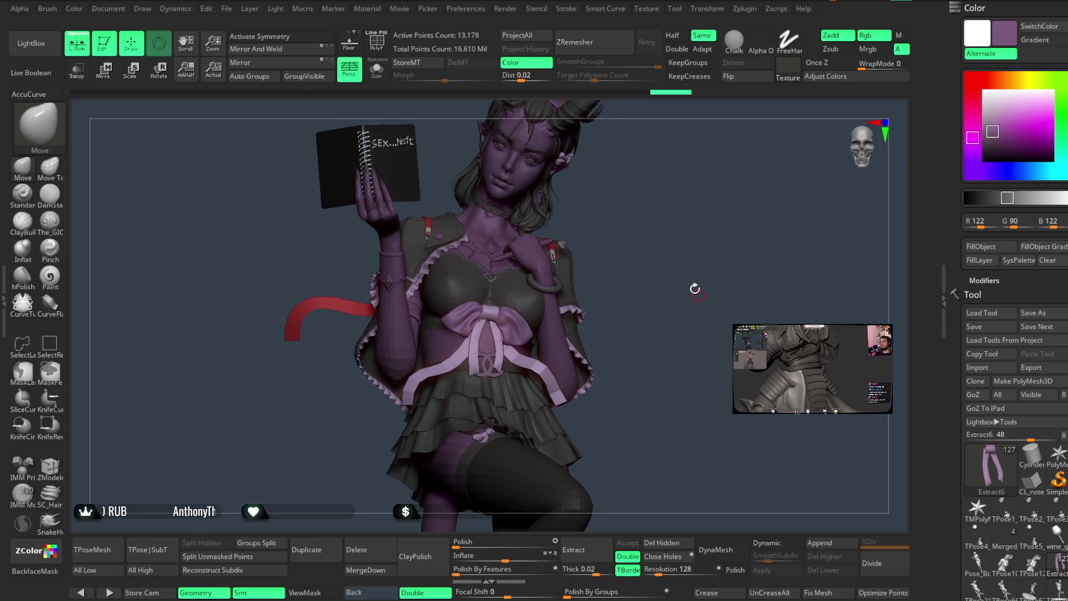
pyautogui.scroll(2, 715, 281)
pyautogui.scroll(2, 522, 304)
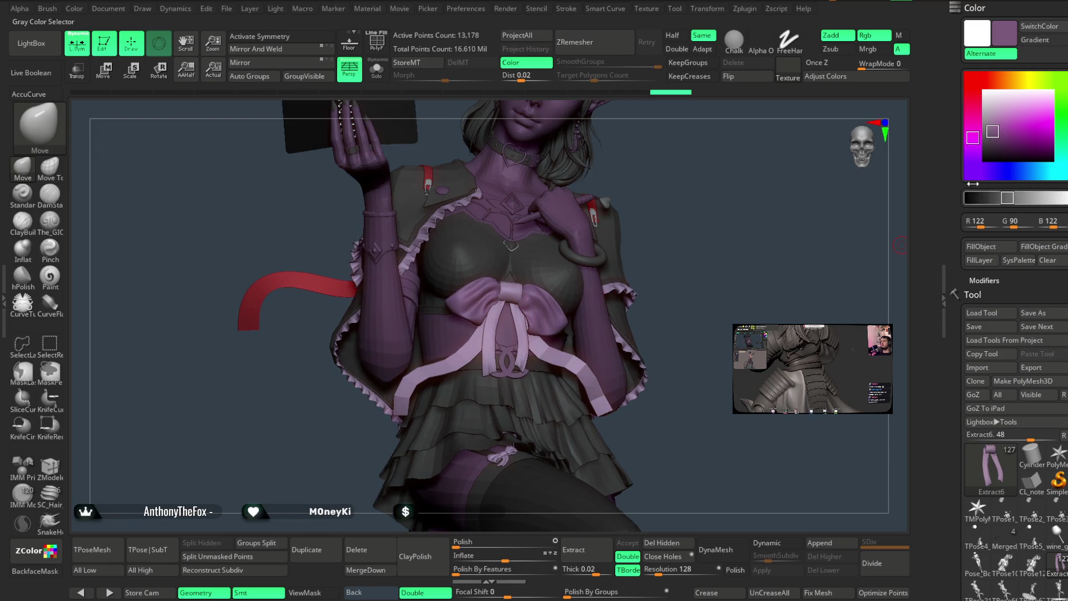
pyautogui.click(996, 137)
pyautogui.click(981, 246)
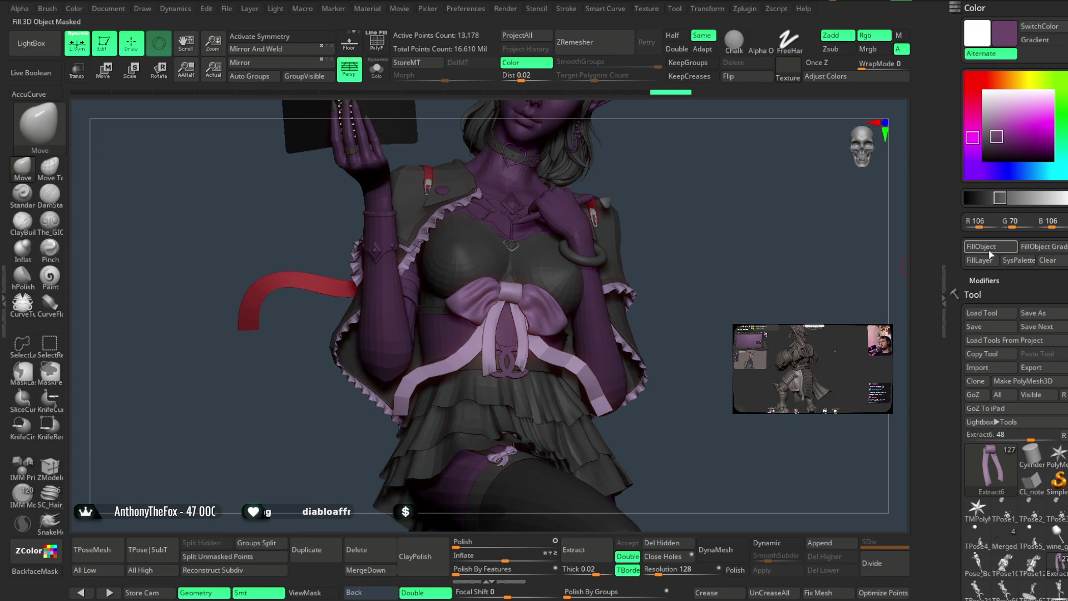
# Fill the bow's centre ribbon, bow loops and lilac sash with the darker purple.
pyautogui.keyDown('alt'); pyautogui.click(544, 307); pyautogui.keyUp('alt')
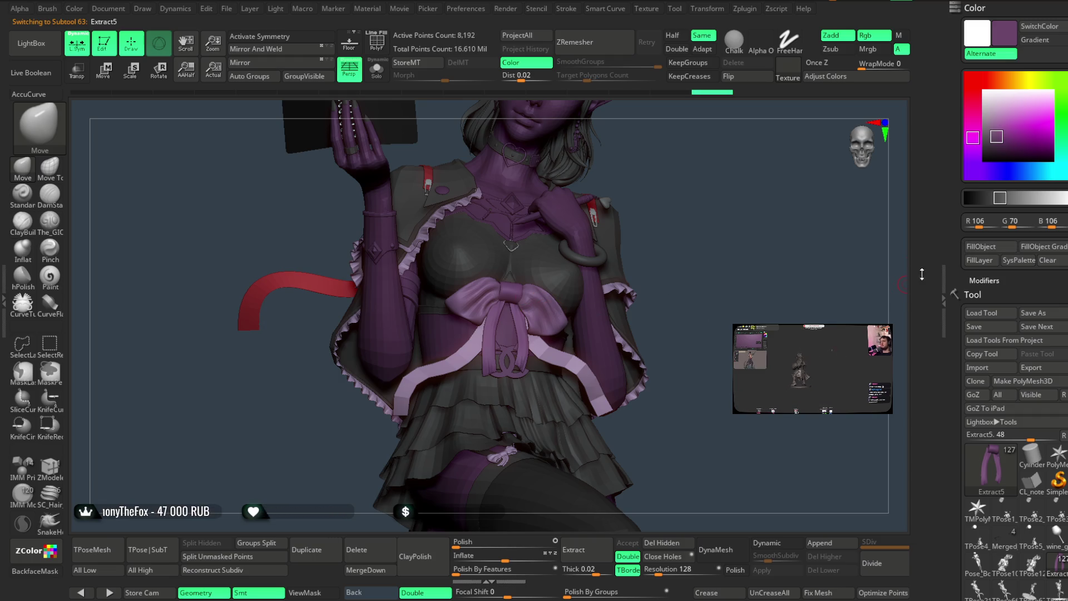
pyautogui.press('Down')
pyautogui.click(976, 251)
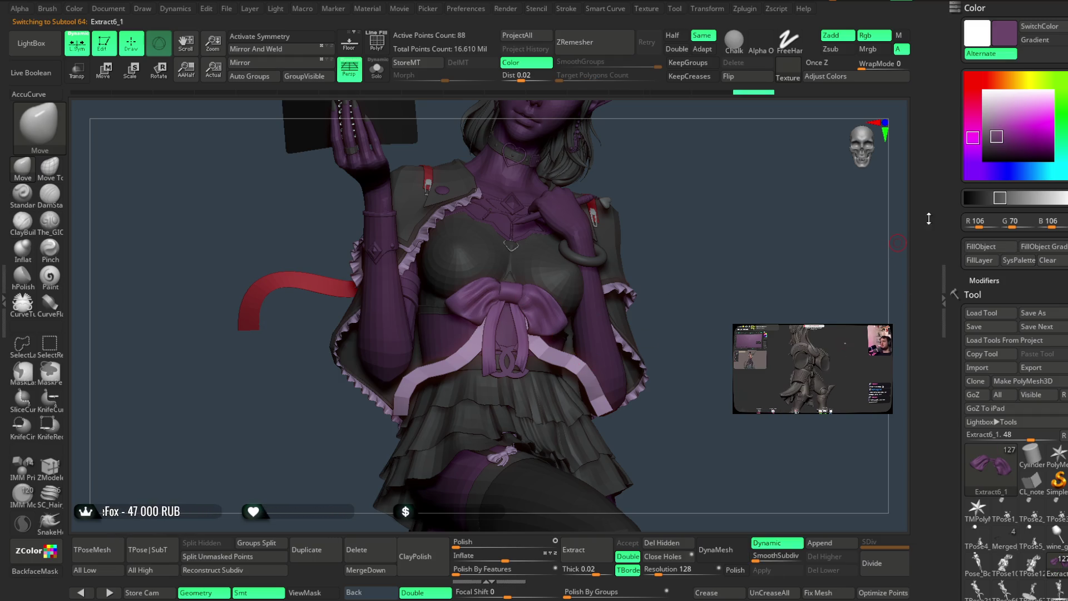
pyautogui.press('Down')
pyautogui.click(977, 249)
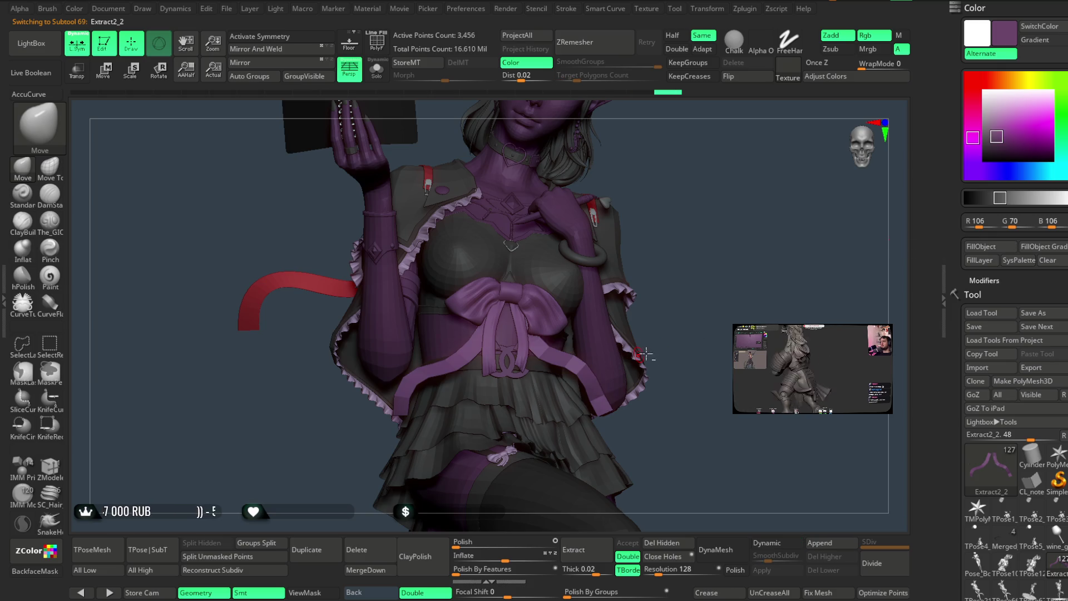
pyautogui.press('Down')
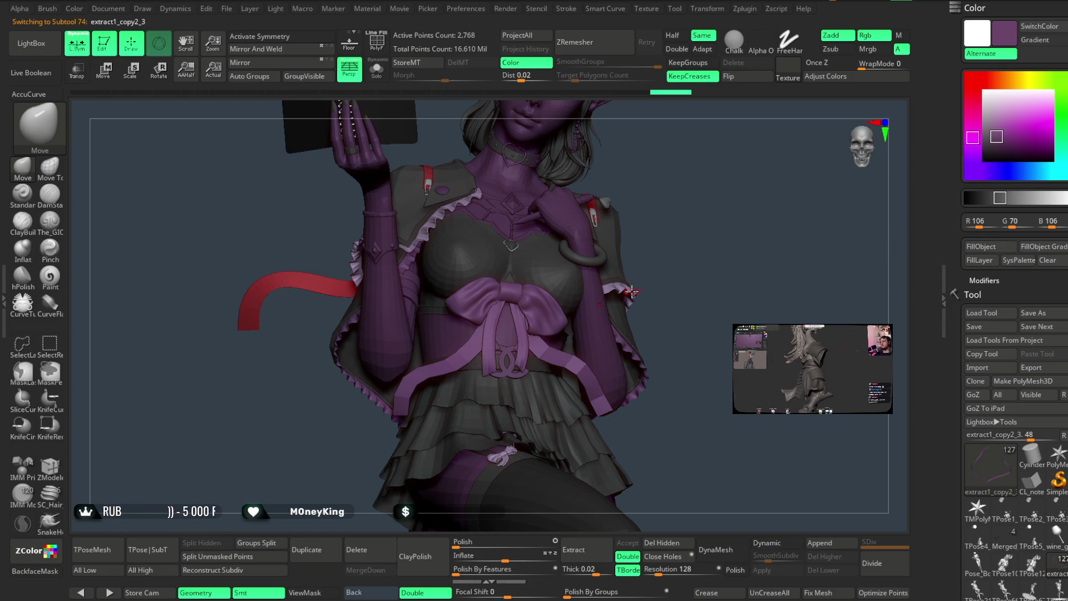
# Select the Pose_Book1_4, body and Pose_Book1_11 subtools, then set working colour to grey 157.
pyautogui.moveTo(715, 322)
pyautogui.keyDown('alt'); pyautogui.mouseDown()
pyautogui.moveTo(688, 261)
pyautogui.moveTo(500, 369)
pyautogui.mouseUp(); pyautogui.keyUp('alt')
pyautogui.keyDown('alt'); pyautogui.click(485, 362); pyautogui.keyUp('alt')
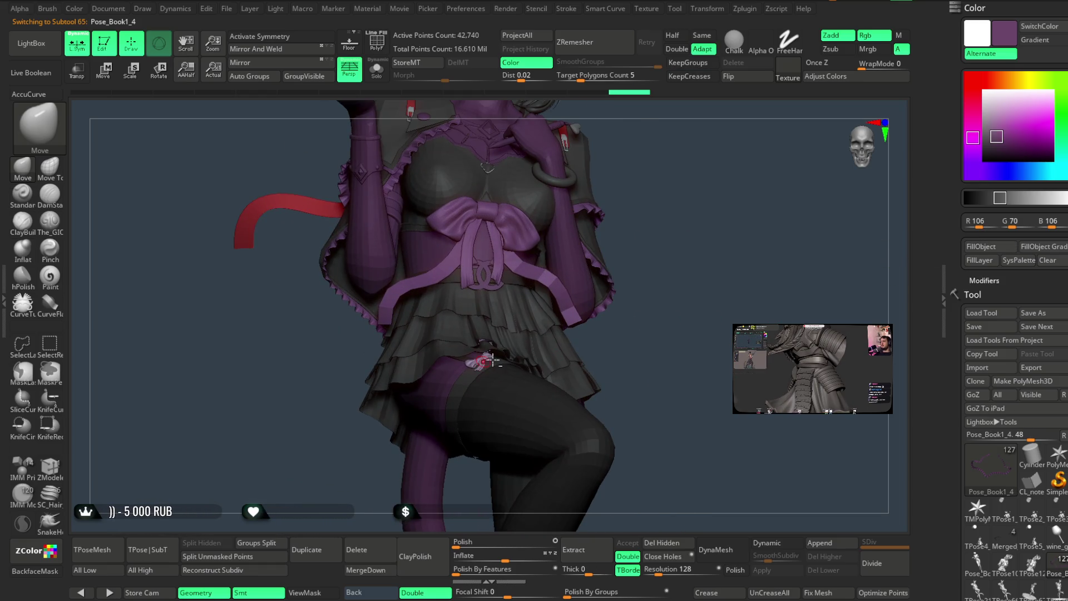
pyautogui.moveTo(555, 219); pyautogui.dragTo(671, 432)
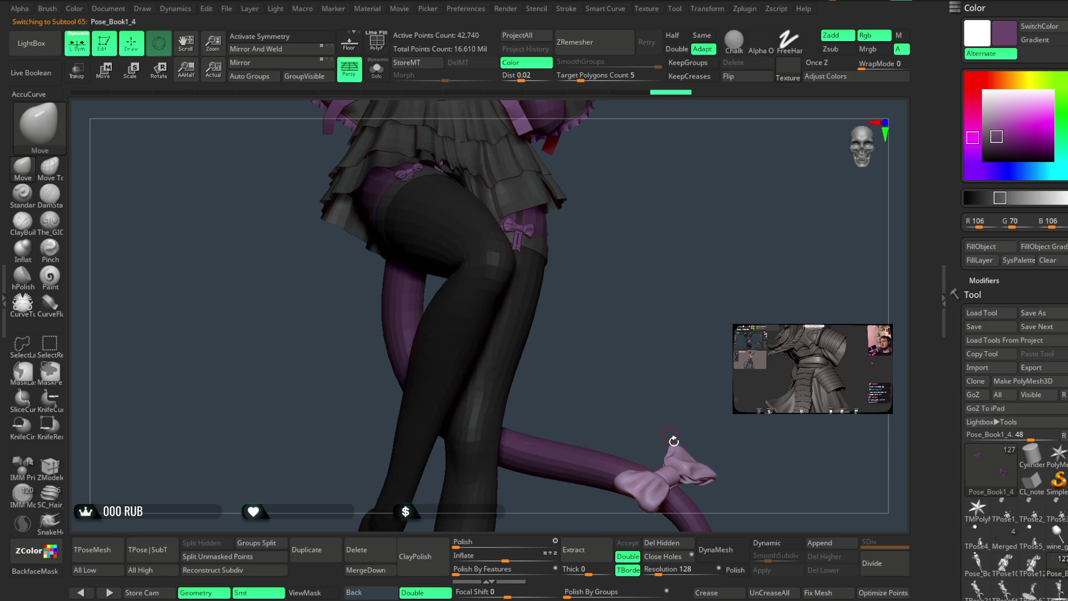
pyautogui.moveTo(715, 193)
pyautogui.mouseDown()
pyautogui.moveTo(704, 174)
pyautogui.moveTo(703, 305)
pyautogui.moveTo(716, 291)
pyautogui.moveTo(696, 255)
pyautogui.moveTo(700, 339)
pyautogui.moveTo(677, 243)
pyautogui.moveTo(686, 305)
pyautogui.moveTo(662, 312)
pyautogui.moveTo(617, 181)
pyautogui.mouseUp()
pyautogui.keyDown('alt'); pyautogui.click(617, 182); pyautogui.keyUp('alt')
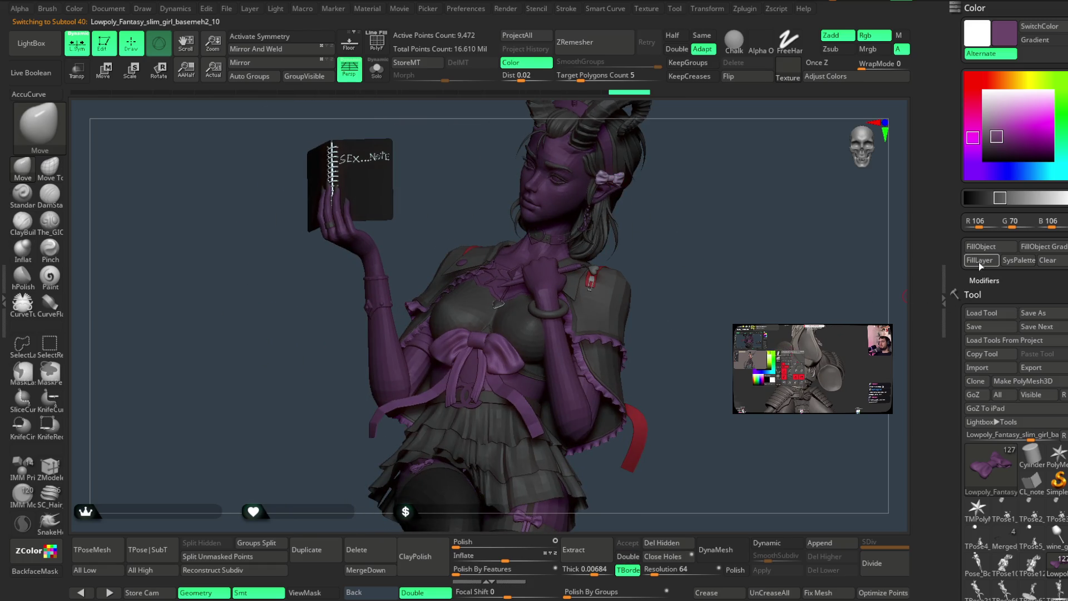
pyautogui.moveTo(693, 345)
pyautogui.mouseDown()
pyautogui.moveTo(679, 267)
pyautogui.moveTo(679, 315)
pyautogui.moveTo(639, 253)
pyautogui.moveTo(637, 293)
pyautogui.moveTo(577, 439)
pyautogui.mouseUp()
pyautogui.keyDown('alt'); pyautogui.click(570, 440); pyautogui.keyUp('alt')
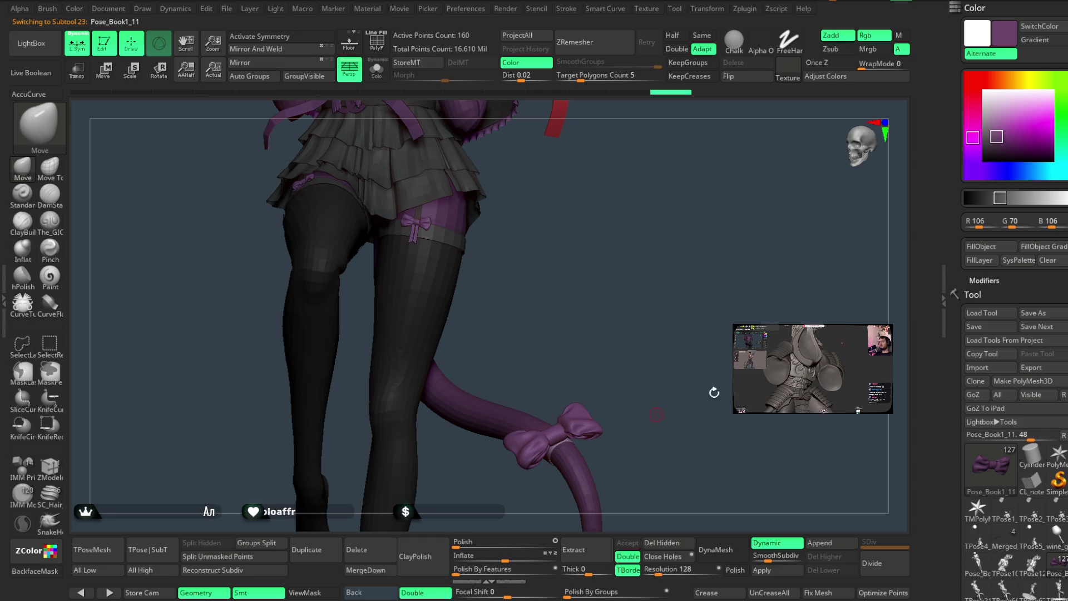
pyautogui.moveTo(694, 182)
pyautogui.mouseDown()
pyautogui.moveTo(704, 389)
pyautogui.moveTo(689, 334)
pyautogui.moveTo(698, 310)
pyautogui.moveTo(691, 381)
pyautogui.moveTo(740, 334)
pyautogui.mouseUp()
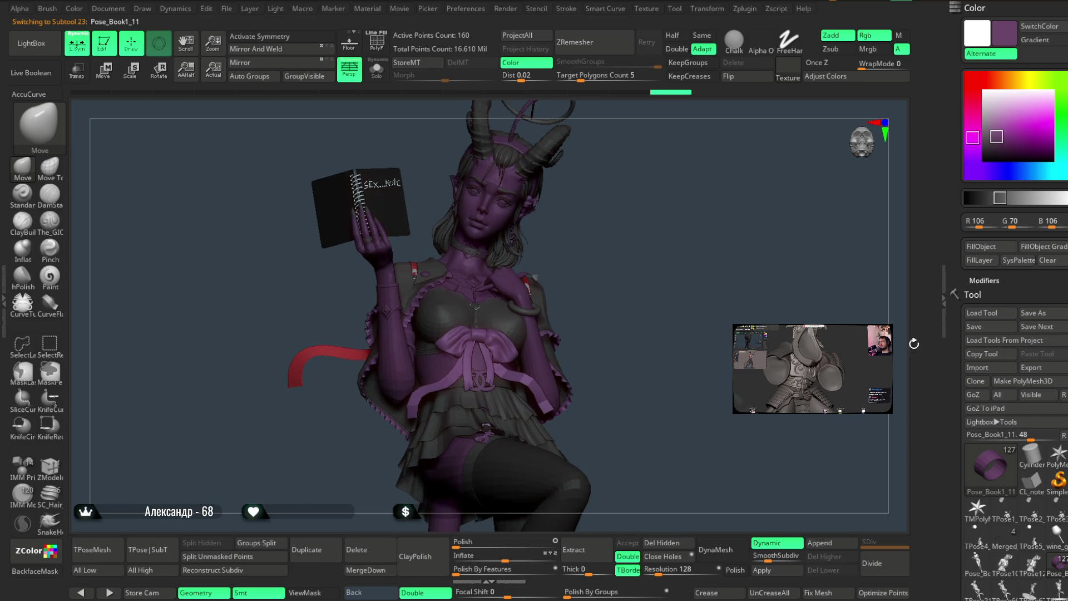
pyautogui.click(1030, 197)
pyautogui.moveTo(675, 317)
pyautogui.mouseDown()
pyautogui.moveTo(662, 284)
pyautogui.moveTo(671, 299)
pyautogui.moveTo(646, 302)
pyautogui.moveTo(677, 303)
pyautogui.moveTo(596, 295)
pyautogui.moveTo(588, 306)
pyautogui.moveTo(677, 289)
pyautogui.moveTo(640, 279)
pyautogui.moveTo(624, 289)
pyautogui.moveTo(622, 267)
pyautogui.moveTo(611, 268)
pyautogui.mouseUp()
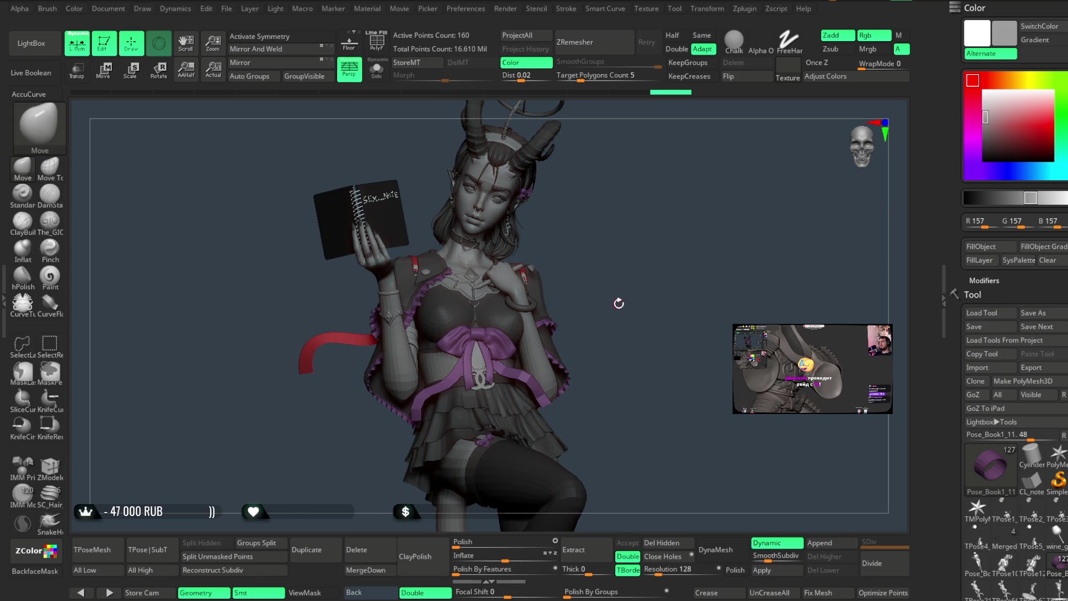
pyautogui.moveTo(621, 304); pyautogui.dragTo(624, 293)
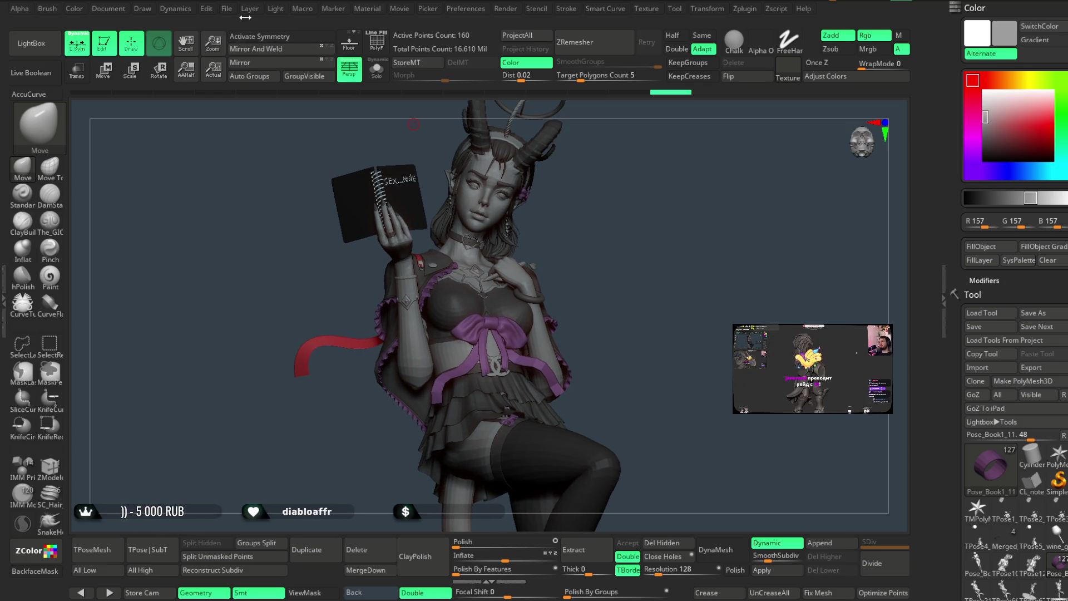
# Save the project via File > Save As (Ctrl+S) with the current colouring.
pyautogui.click(227, 9)
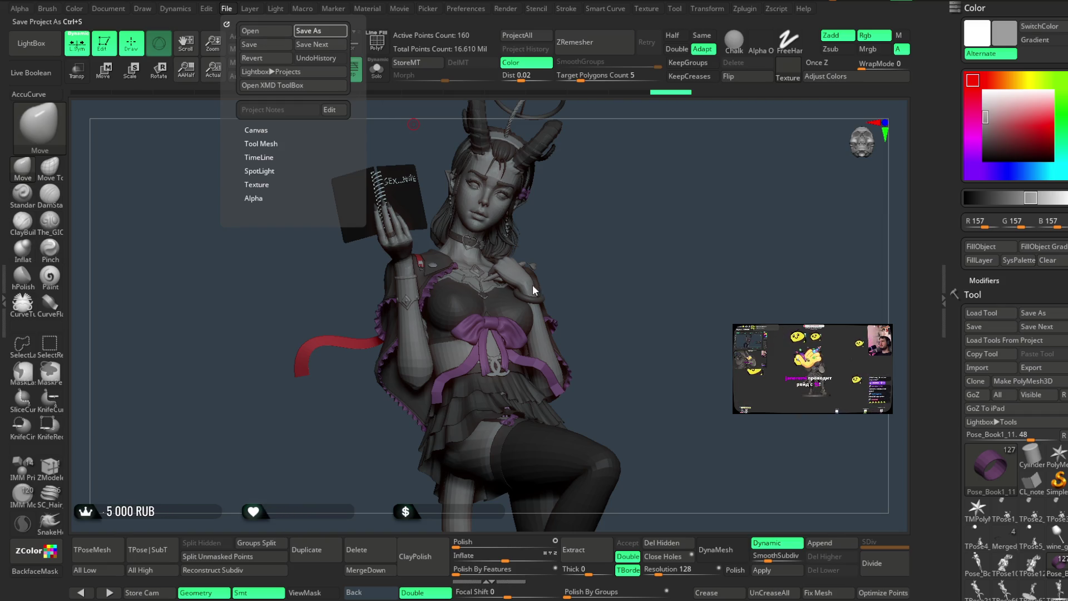
pyautogui.hotkey('ctrl', 's')
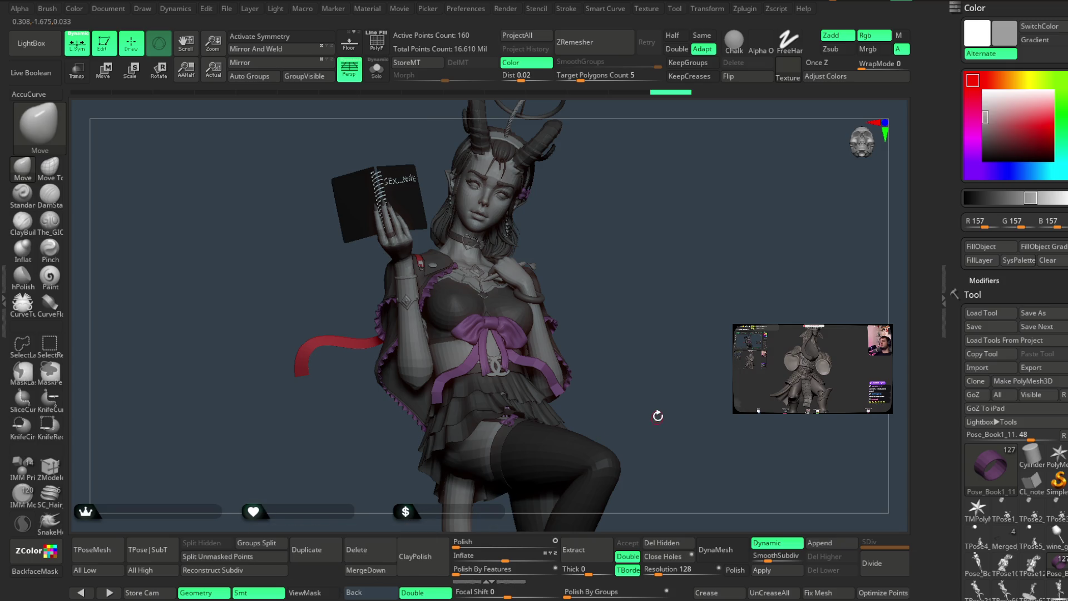
pyautogui.moveTo(655, 396); pyautogui.dragTo(655, 385)
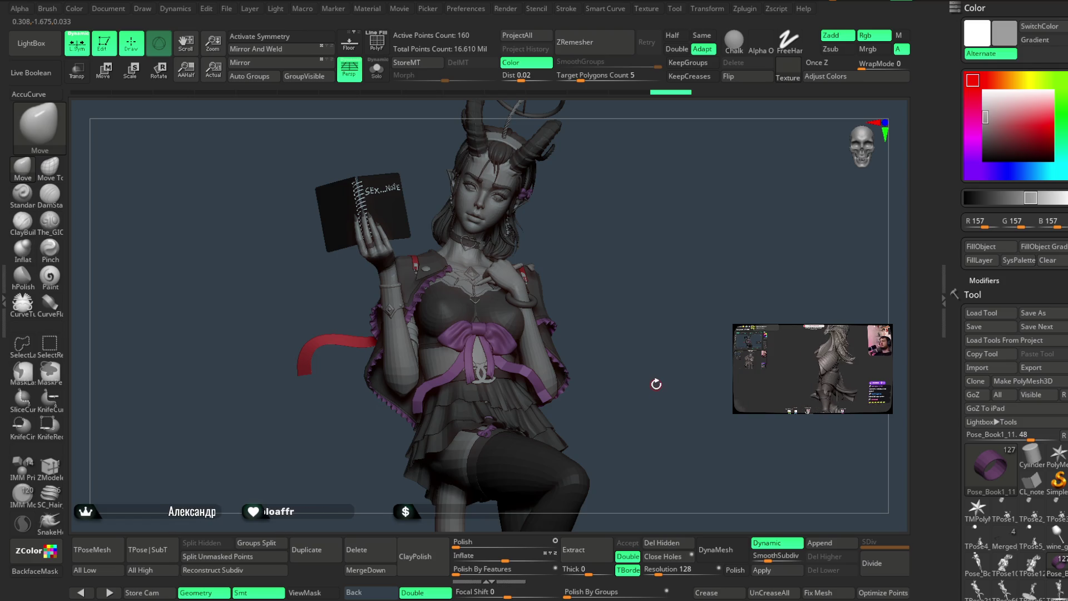
pyautogui.moveTo(656, 380); pyautogui.dragTo(662, 378)
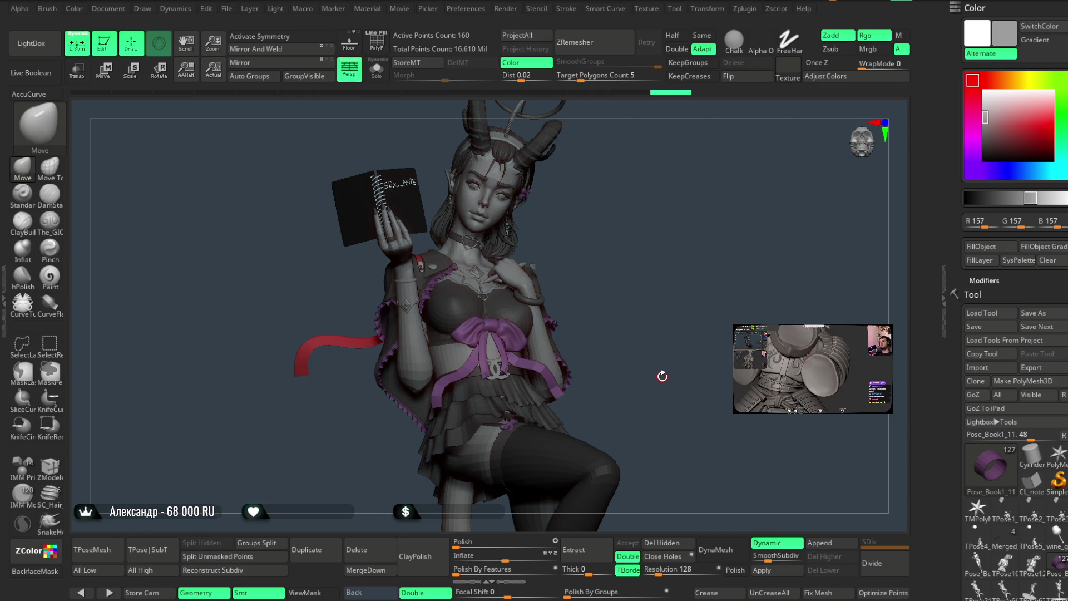
pyautogui.moveTo(662, 375); pyautogui.dragTo(663, 374)
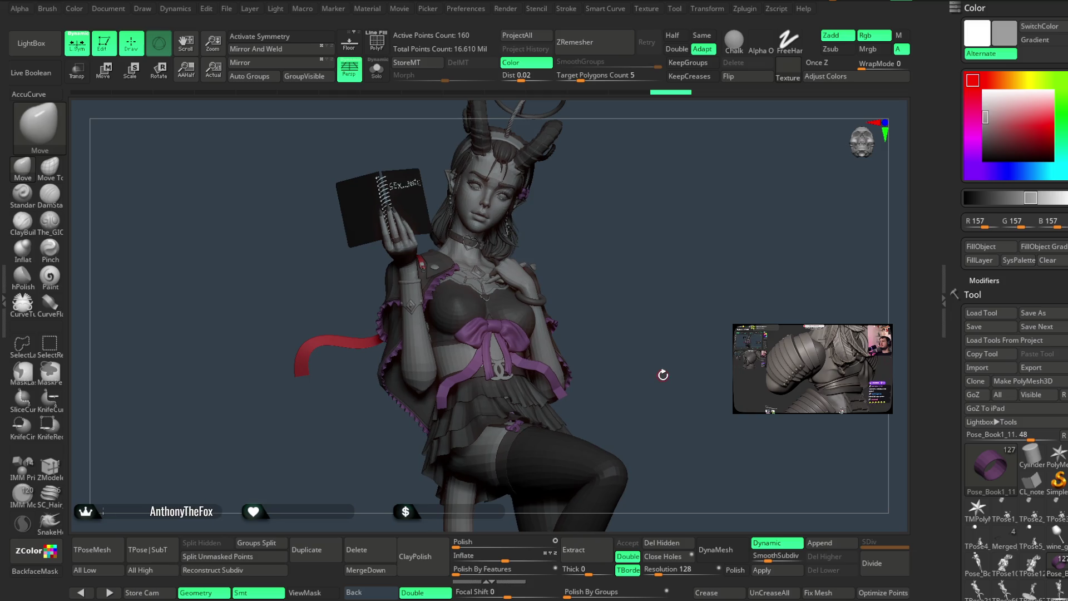
pyautogui.moveTo(660, 318)
pyautogui.mouseDown()
pyautogui.moveTo(648, 262)
pyautogui.moveTo(657, 271)
pyautogui.mouseUp()
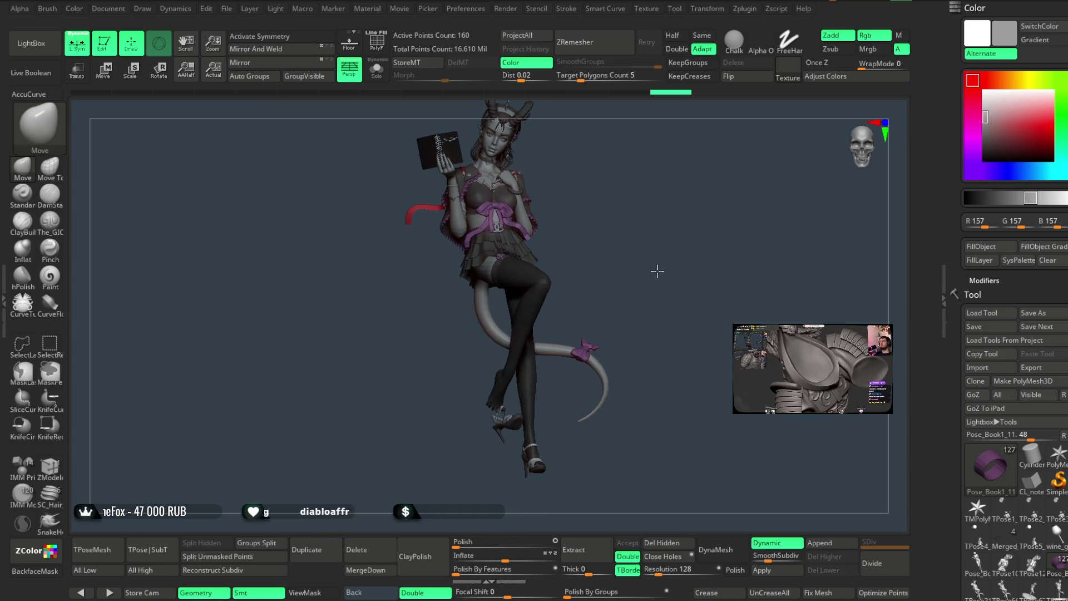
pyautogui.moveTo(656, 270); pyautogui.dragTo(640, 303)
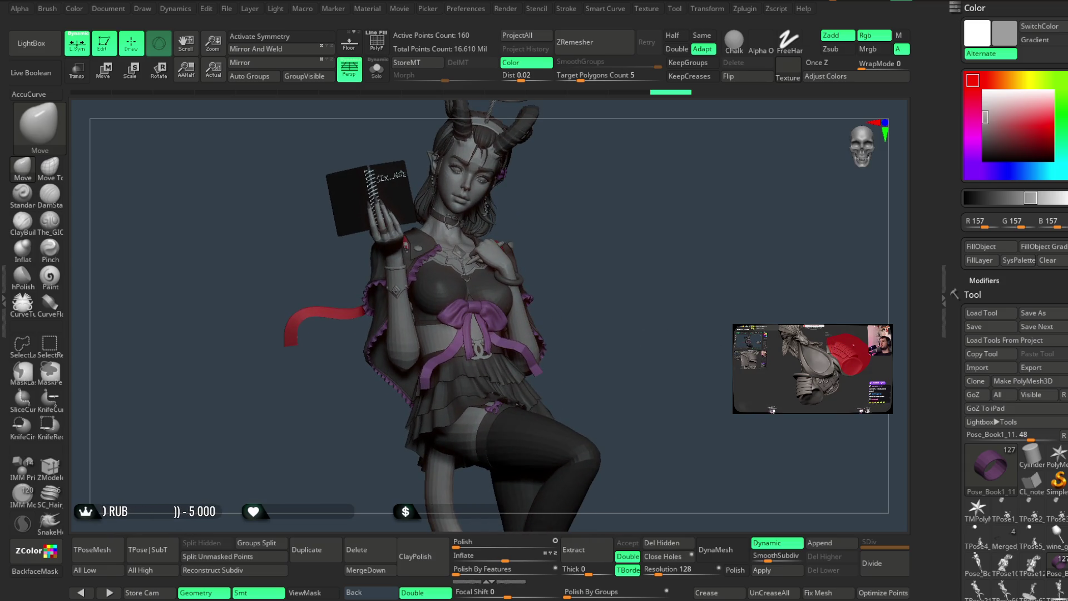
# Collapse the Ноги folder in the Subtool list.
pyautogui.scroll(-10, 1015, 278)
pyautogui.scroll(-5, 1015, 300)
pyautogui.scroll(-2, 1015, 300)
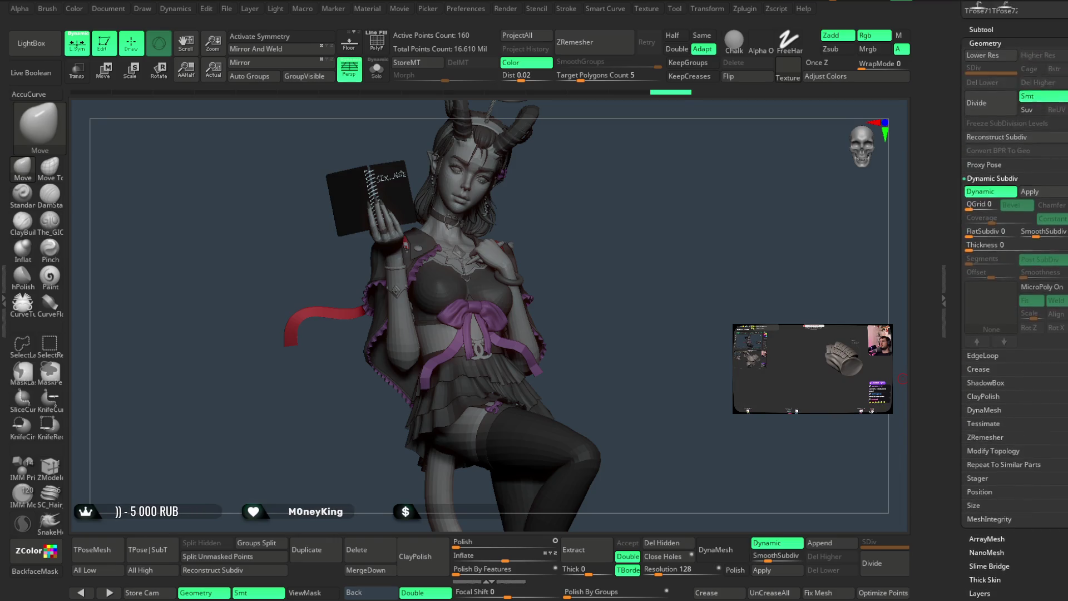
pyautogui.scroll(6, 1045, 250)
pyautogui.scroll(4, 1045, 250)
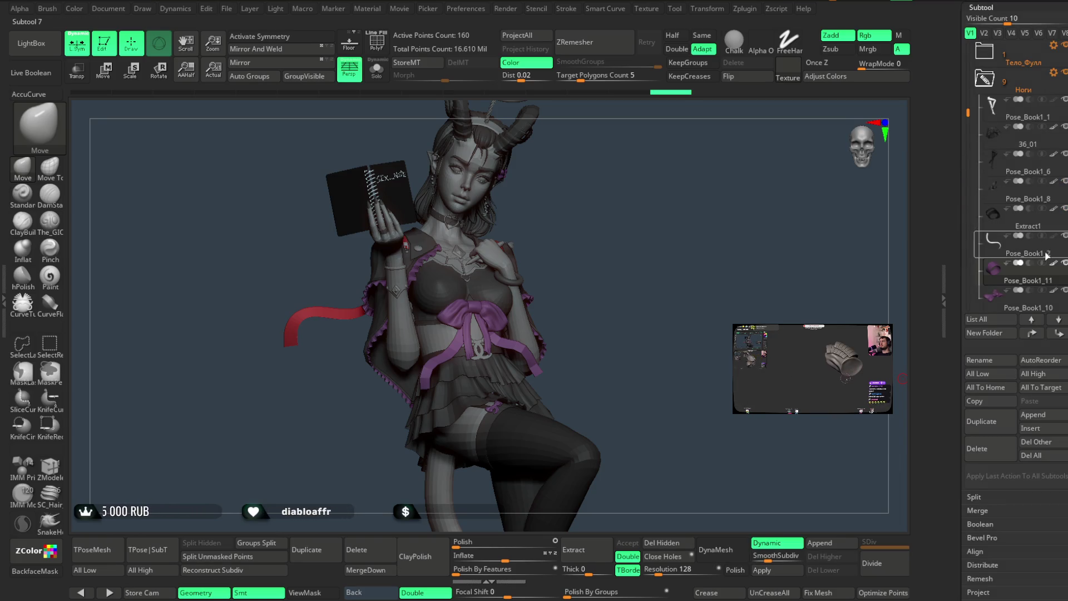
pyautogui.click(1003, 92)
# Expand the Wings folder and make the Extract2 wings subtool active.
pyautogui.scroll(1, 990, 224)
pyautogui.scroll(-2, 979, 223)
pyautogui.scroll(-1, 979, 195)
pyautogui.scroll(-1, 990, 175)
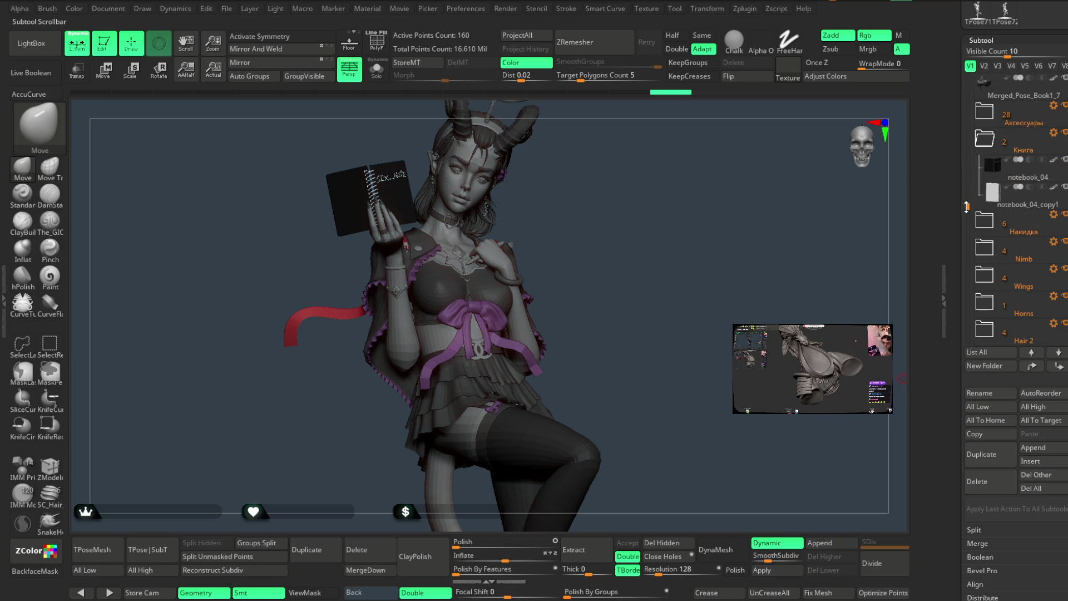
pyautogui.click(989, 277)
pyautogui.click(1035, 308)
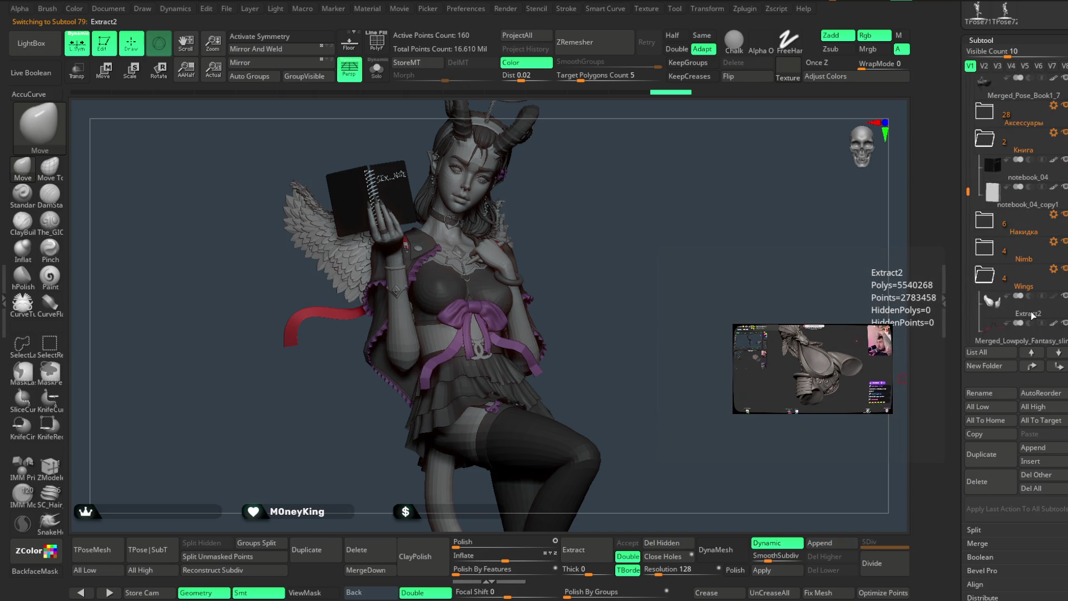
pyautogui.moveTo(677, 315)
pyautogui.mouseDown()
pyautogui.moveTo(673, 290)
pyautogui.moveTo(678, 299)
pyautogui.mouseUp()
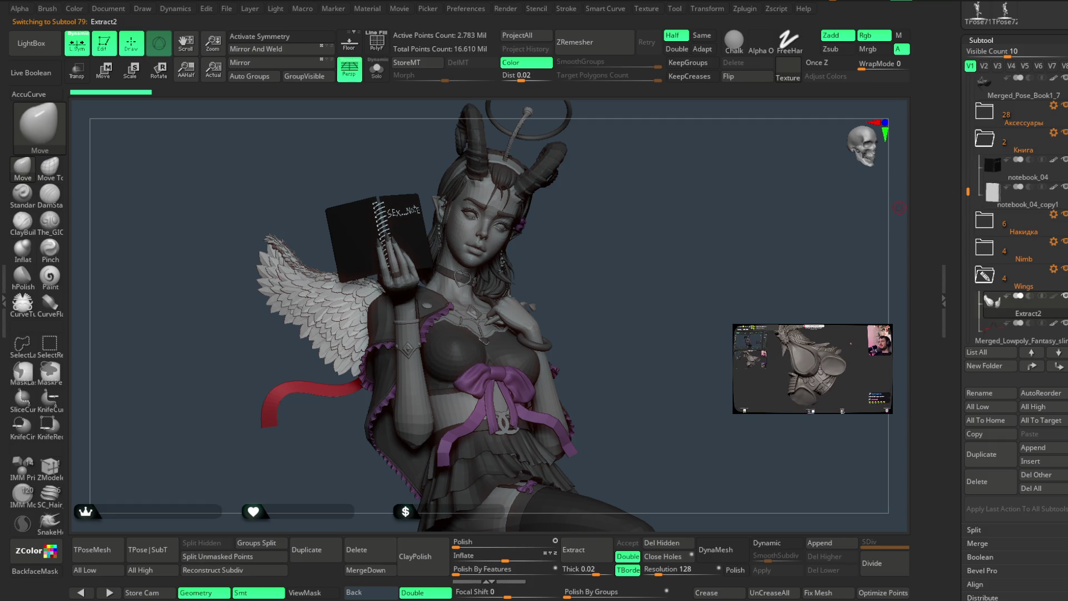
# Settle on dark grey 84 as working colour, toggling Solo to check the wings.
pyautogui.press('F1')
pyautogui.moveTo(990, 362)
pyautogui.mouseDown()
pyautogui.moveTo(990, 497)
pyautogui.moveTo(990, 466)
pyautogui.mouseUp()
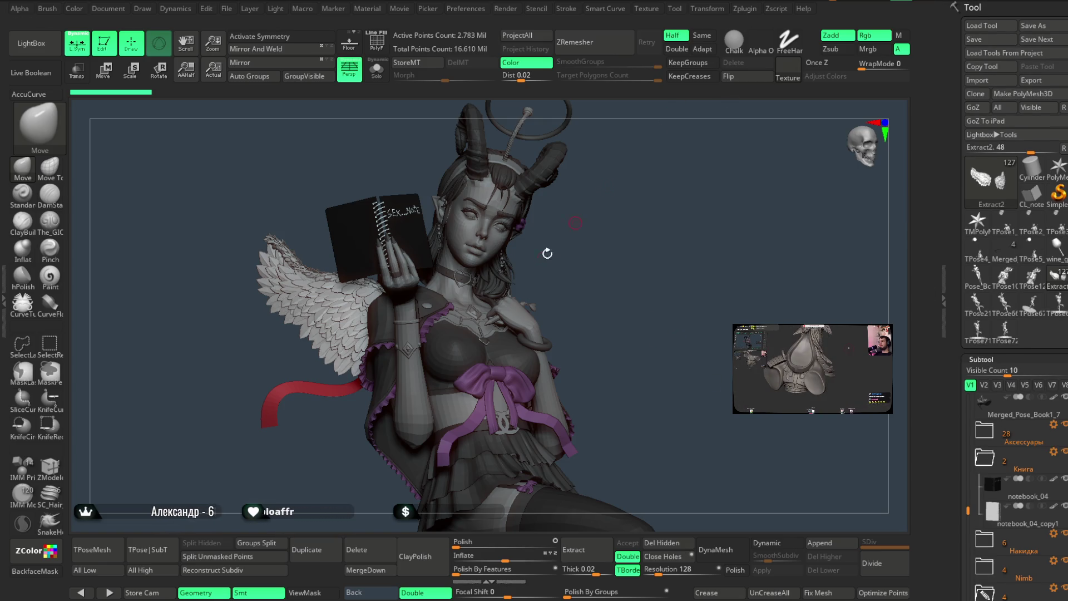
pyautogui.click(744, 10)
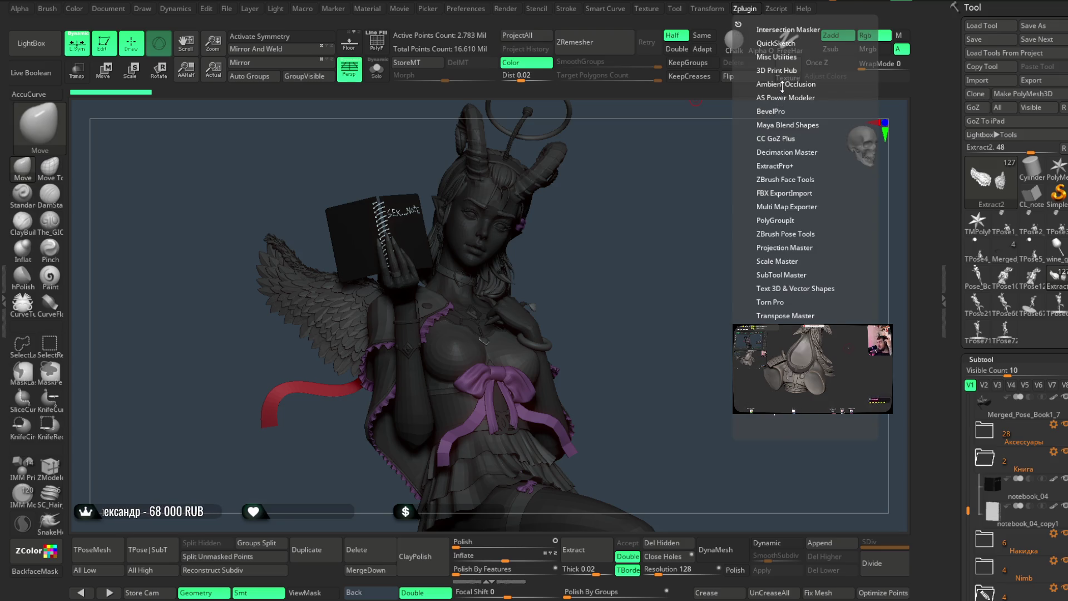
pyautogui.scroll(3, 1015, 278)
pyautogui.scroll(3, 1001, 334)
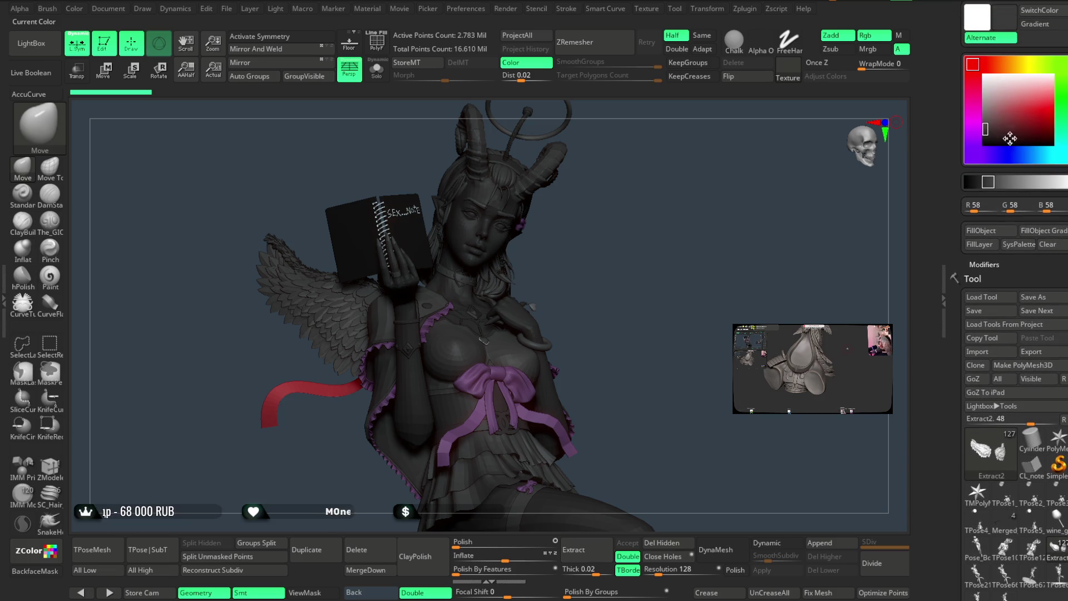
pyautogui.click(1029, 182)
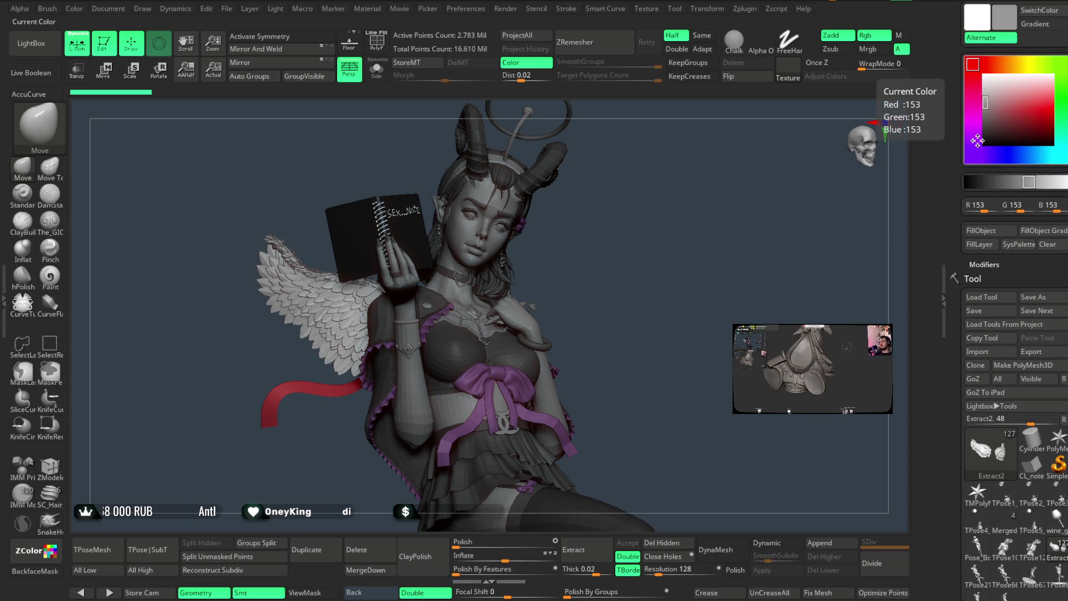
pyautogui.click(977, 109)
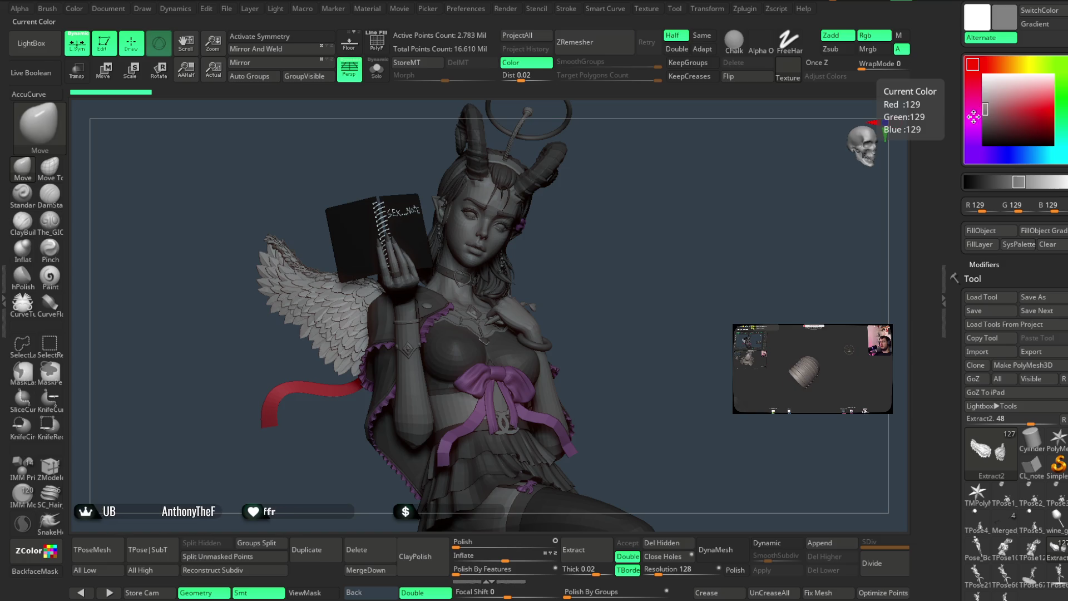
pyautogui.click(985, 99)
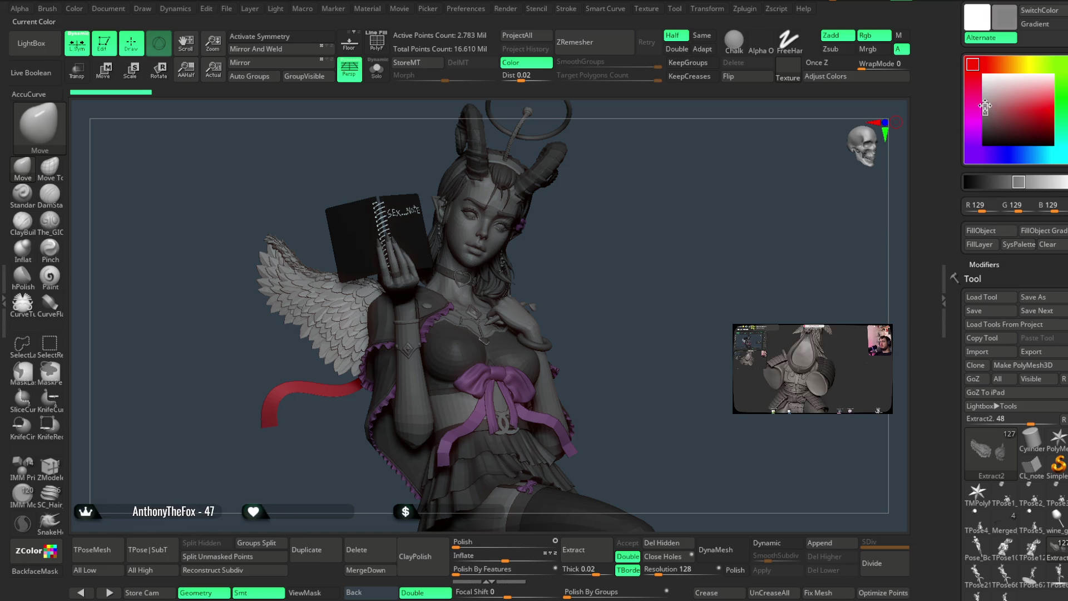
pyautogui.click(377, 76)
pyautogui.click(378, 76)
pyautogui.moveTo(989, 99); pyautogui.dragTo(985, 121)
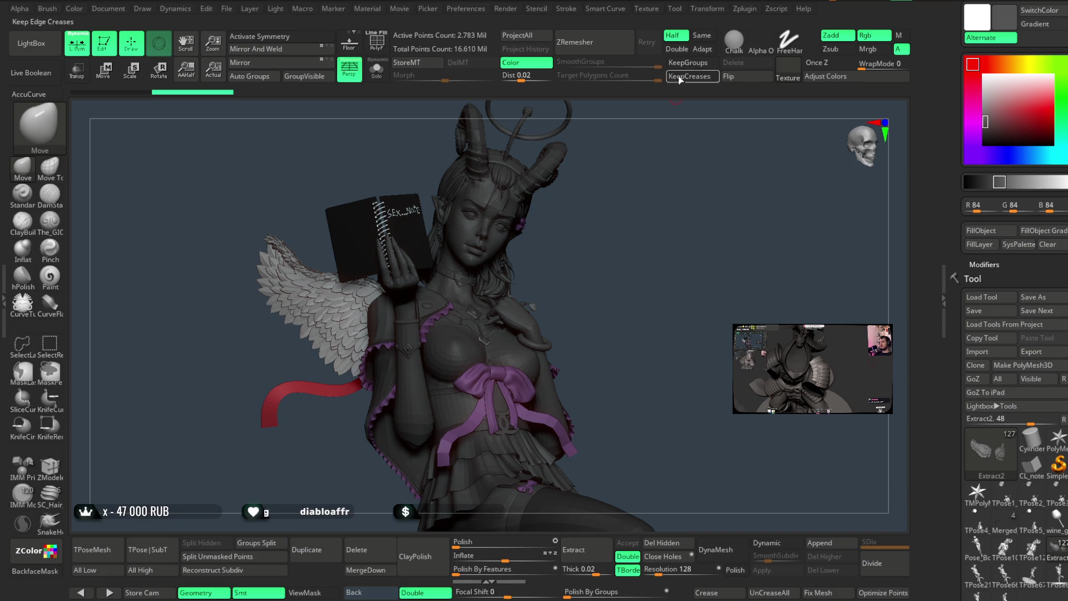
# Run Zplugin > Ambient Occlusion on the model.
pyautogui.click(744, 8)
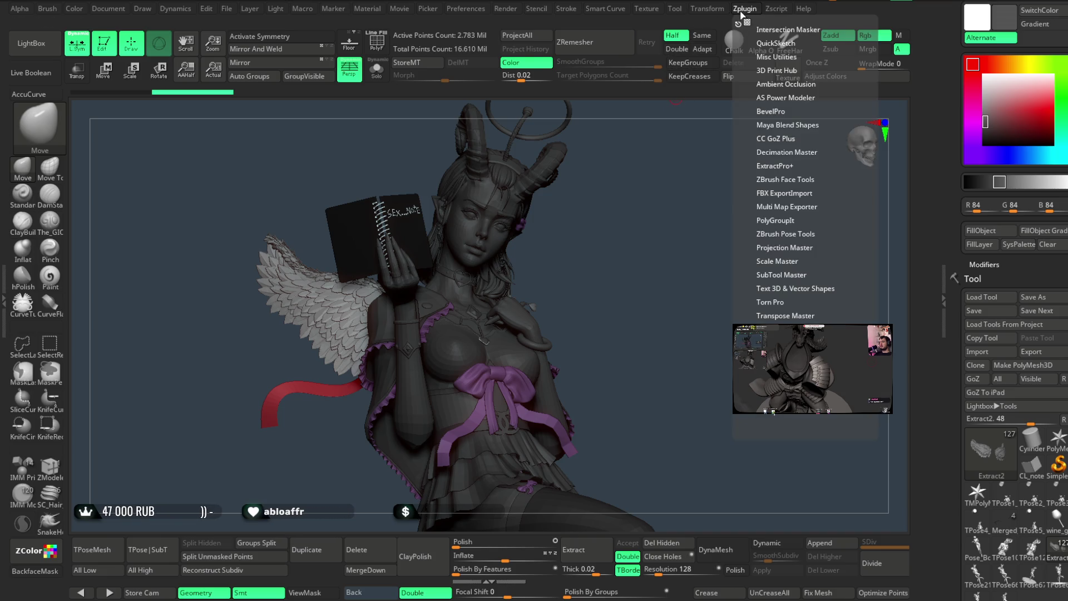
pyautogui.click(777, 85)
pyautogui.click(762, 126)
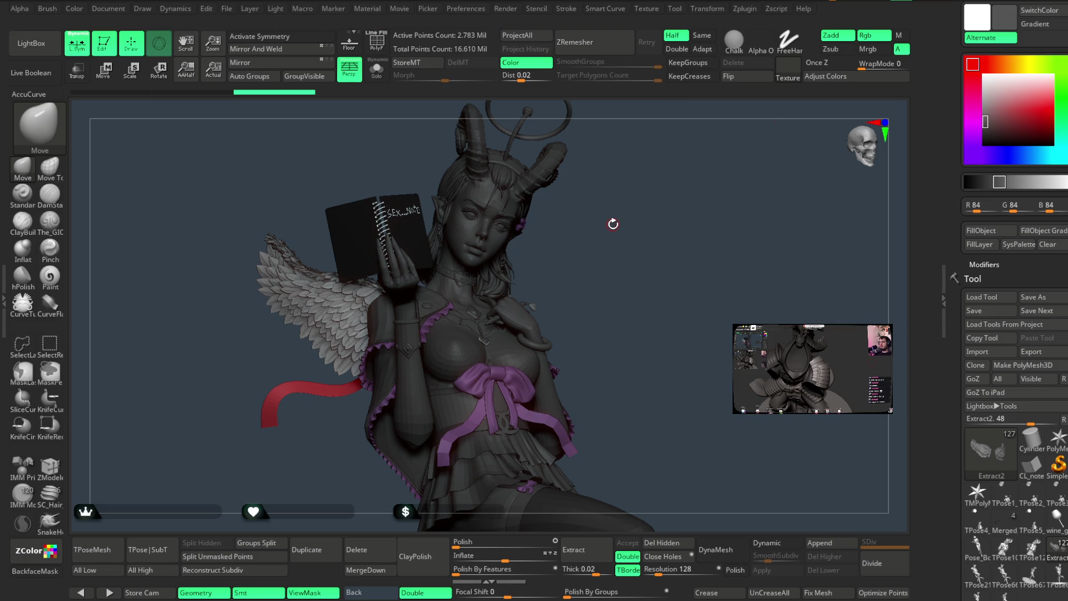
# Once ambient occlusion finishes, bring up the Adjust Colors dialog.
pyautogui.click(827, 79)
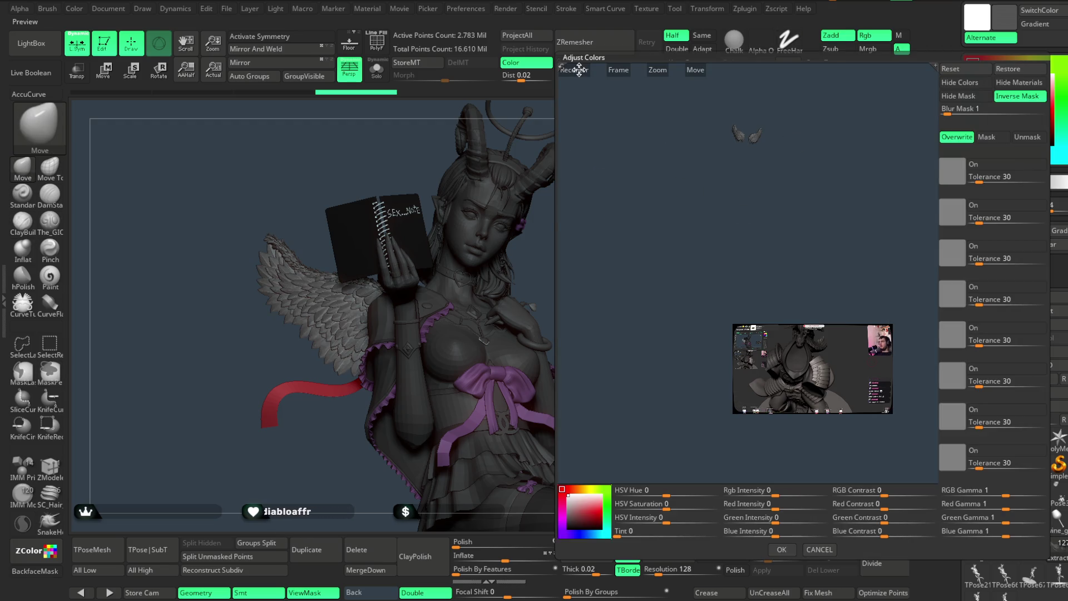
# Apply RGB Gamma 0.6683 with Hide Mask, close Adjust Colors, and pick grey 165.
pyautogui.moveTo(630, 124); pyautogui.dragTo(768, 219)
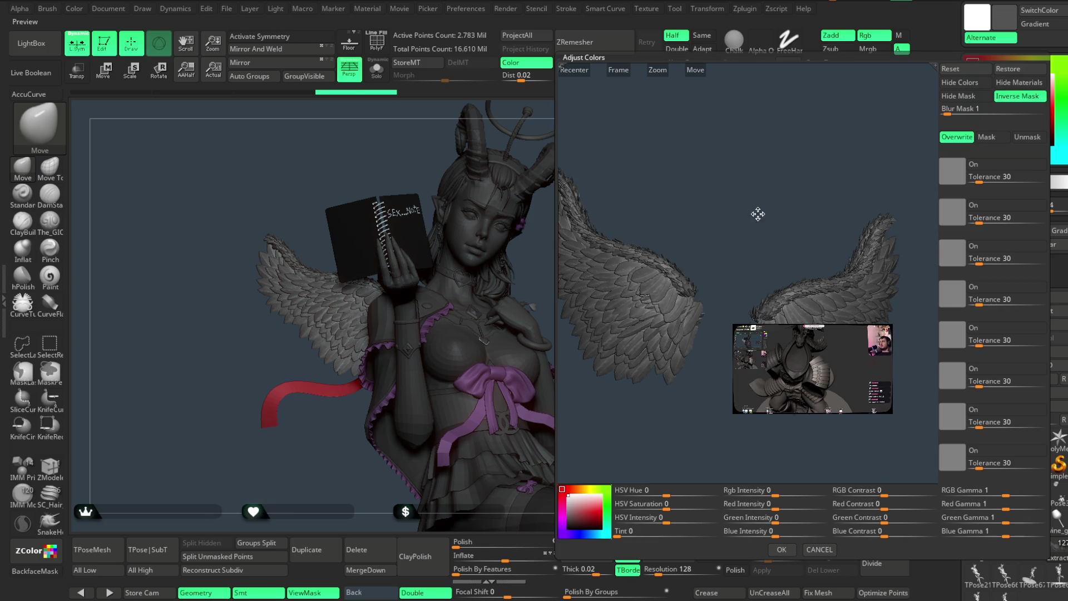
pyautogui.click(958, 96)
pyautogui.moveTo(1008, 496); pyautogui.dragTo(1001, 491)
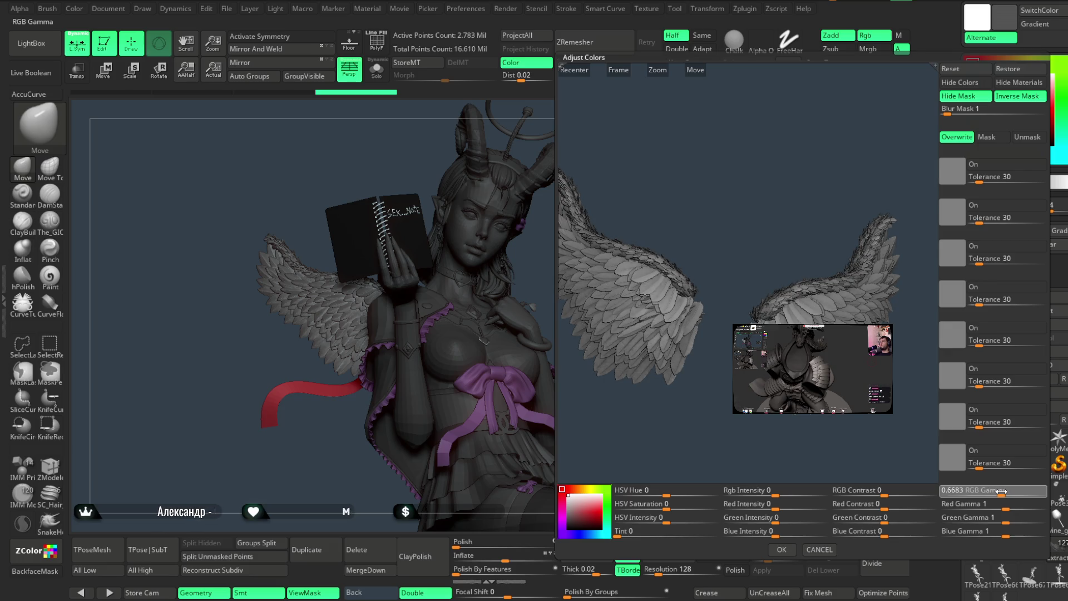
pyautogui.click(775, 492)
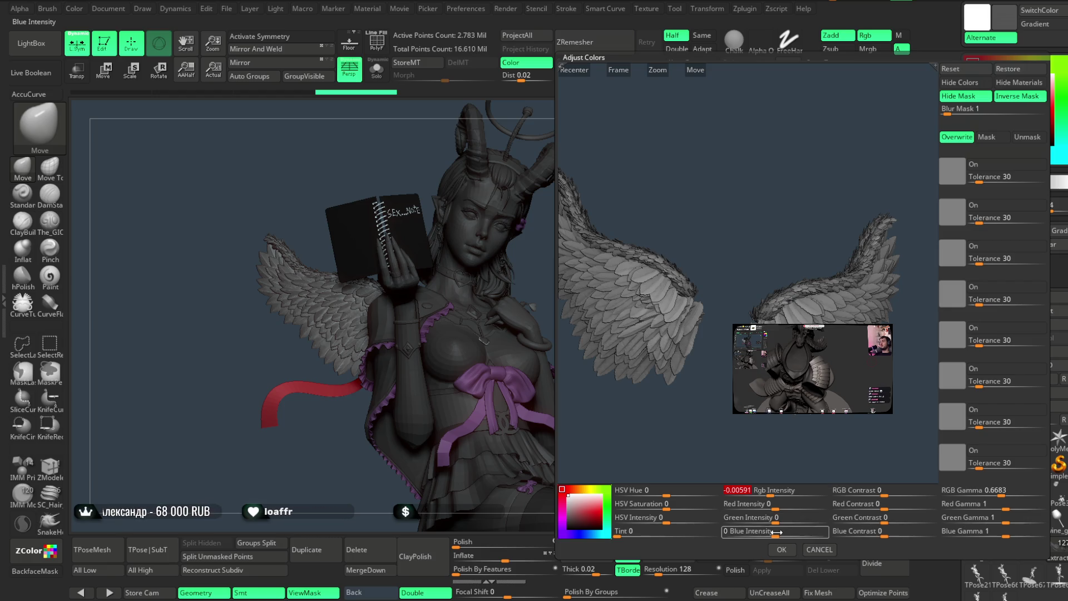
pyautogui.press('Return')
pyautogui.moveTo(688, 364); pyautogui.dragTo(676, 314)
pyautogui.moveTo(989, 119); pyautogui.dragTo(985, 99)
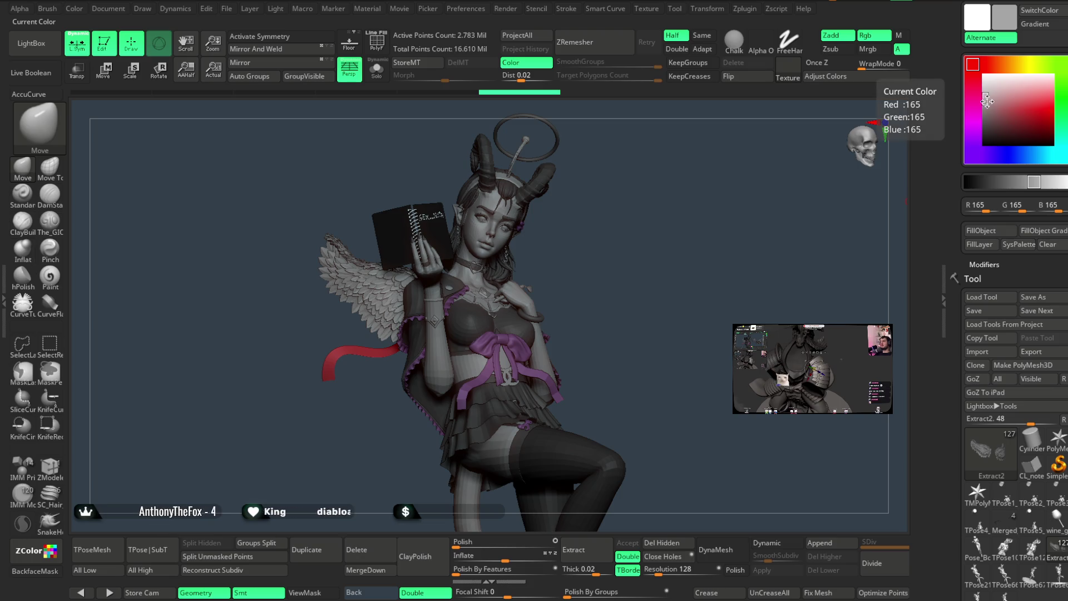
# Darken the working colour to a grey of RGB 149, then orbit the sculpt to review it.
pyautogui.moveTo(982, 102); pyautogui.dragTo(976, 103)
pyautogui.moveTo(641, 238); pyautogui.dragTo(660, 231)
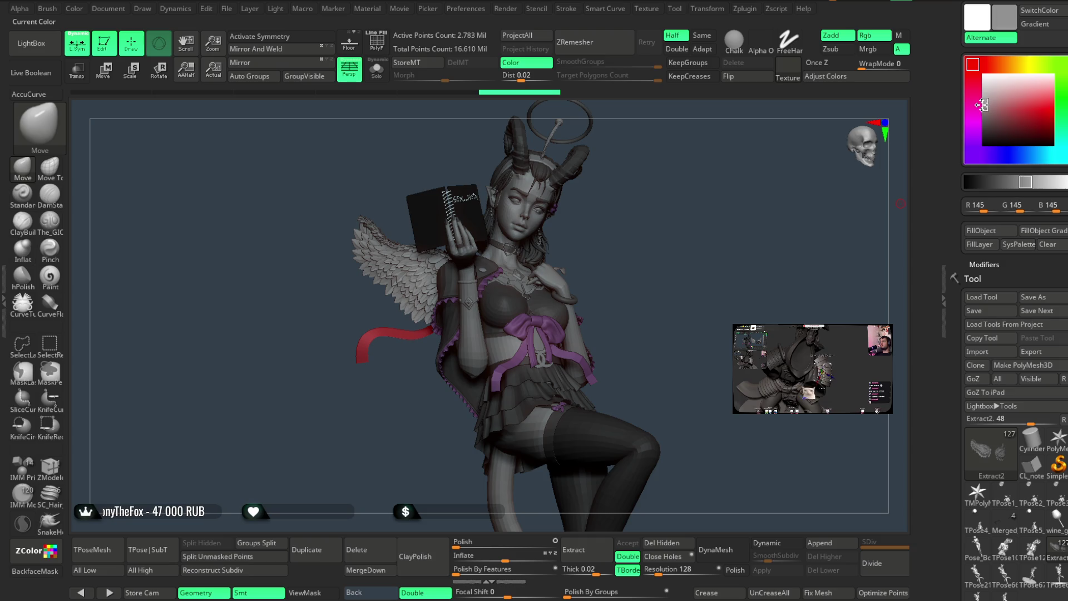
pyautogui.moveTo(671, 217); pyautogui.dragTo(677, 255)
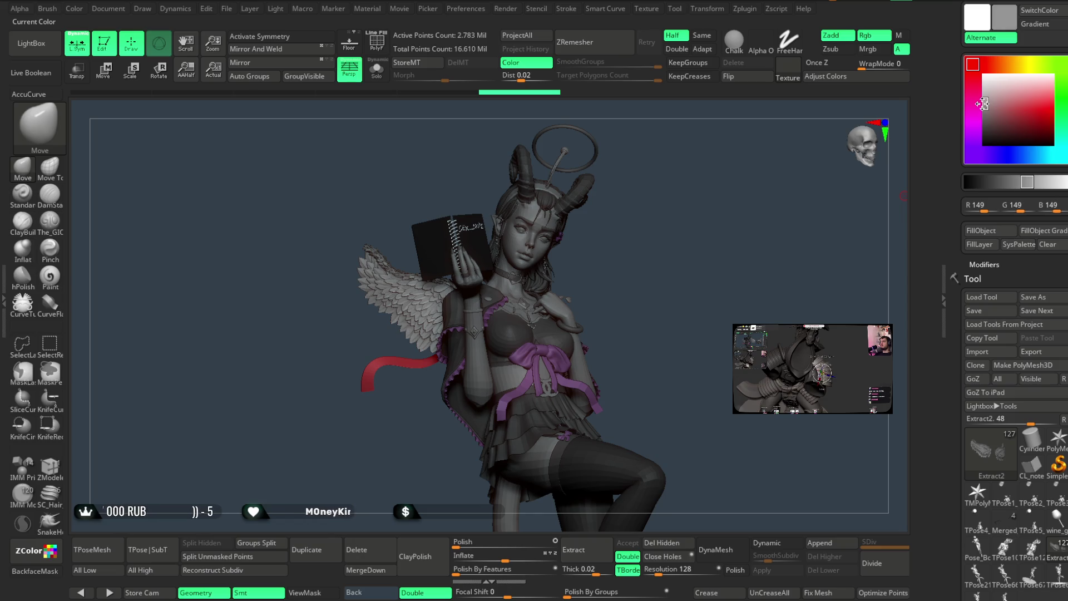
# Save the demon girl project with Ctrl+S and spin the sculpt to a new angle.
pyautogui.click(227, 10)
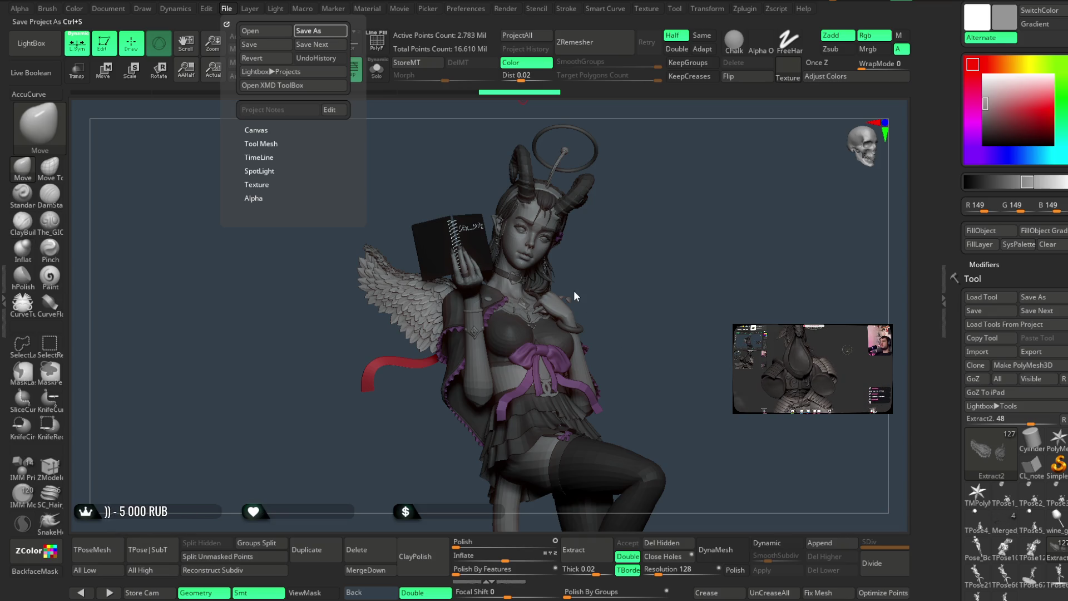
pyautogui.hotkey('ctrl', 's')
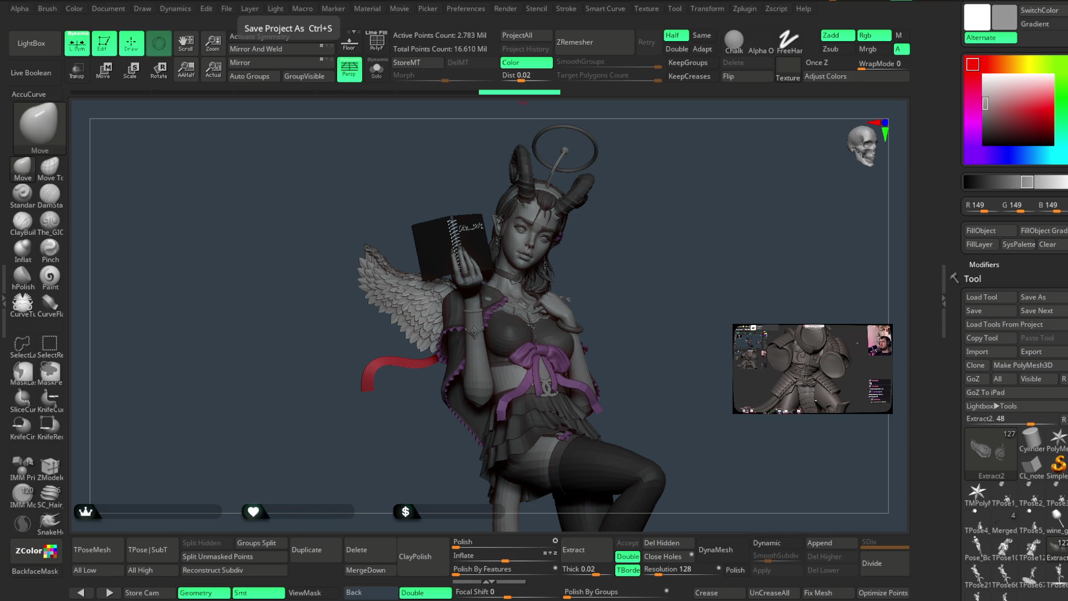
pyautogui.moveTo(686, 232)
pyautogui.mouseDown()
pyautogui.moveTo(668, 241)
pyautogui.moveTo(719, 241)
pyautogui.mouseUp()
# Bring the Subtool list into view in the right tray and rotate the model slightly.
pyautogui.scroll(-5, 1045, 251)
pyautogui.scroll(-5, 1051, 256)
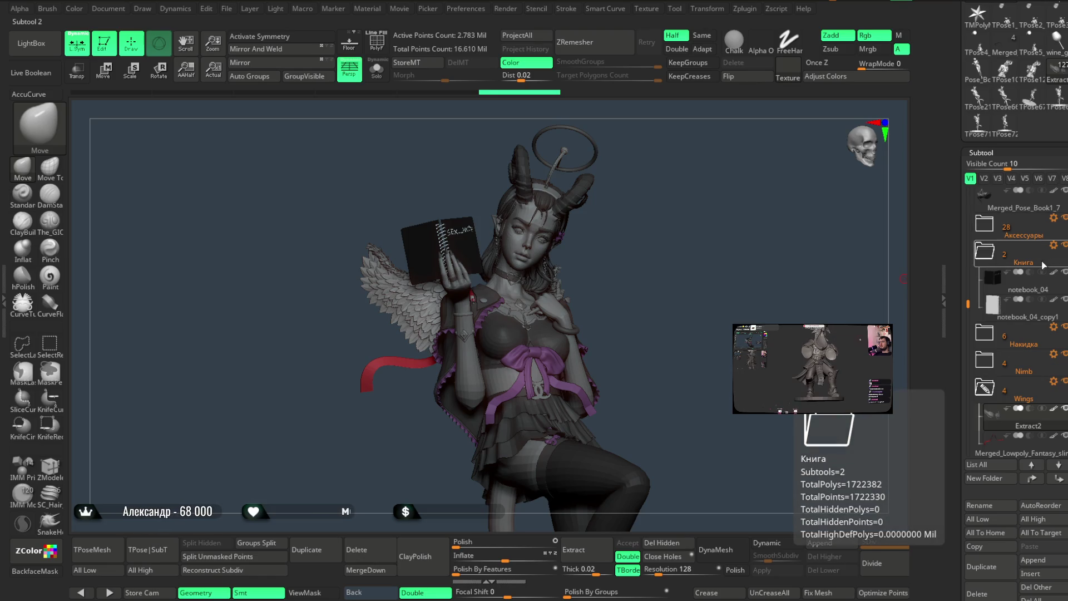
pyautogui.moveTo(970, 303); pyautogui.dragTo(976, 212)
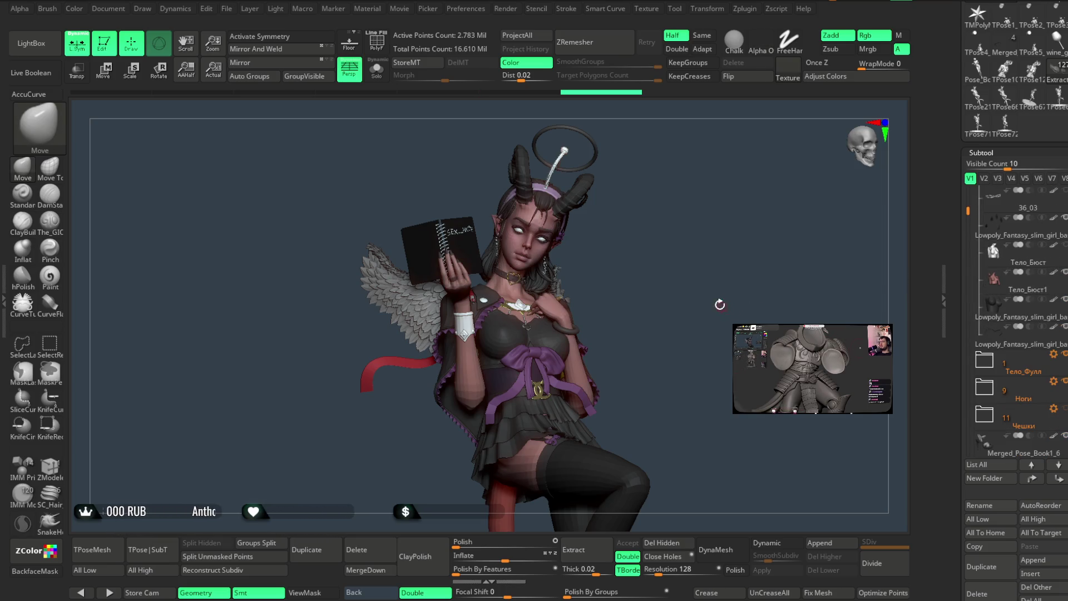
pyautogui.moveTo(714, 241)
pyautogui.mouseDown()
pyautogui.moveTo(692, 231)
pyautogui.moveTo(707, 230)
pyautogui.moveTo(684, 279)
pyautogui.moveTo(680, 232)
pyautogui.moveTo(665, 243)
pyautogui.moveTo(679, 234)
pyautogui.moveTo(662, 227)
pyautogui.moveTo(675, 228)
pyautogui.moveTo(674, 314)
pyautogui.moveTo(658, 279)
pyautogui.moveTo(751, 265)
pyautogui.mouseUp()
# Expand the Голова, Тело_Фулл and Ноги subtool folders to show their parts.
pyautogui.click(1053, 277)
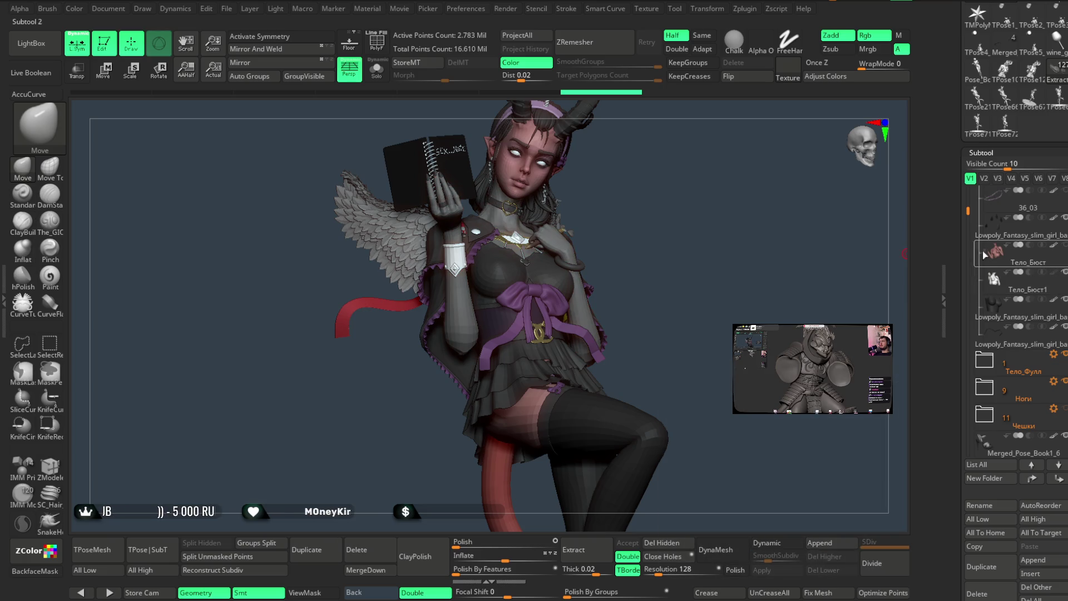
pyautogui.moveTo(968, 210); pyautogui.dragTo(971, 188)
pyautogui.click(984, 196)
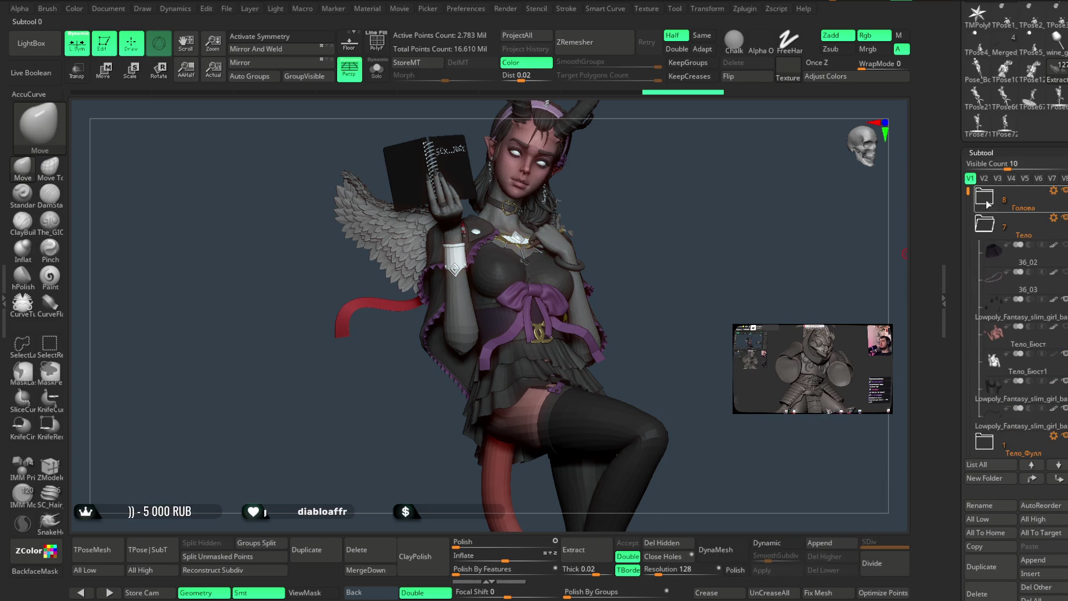
pyautogui.moveTo(1053, 419)
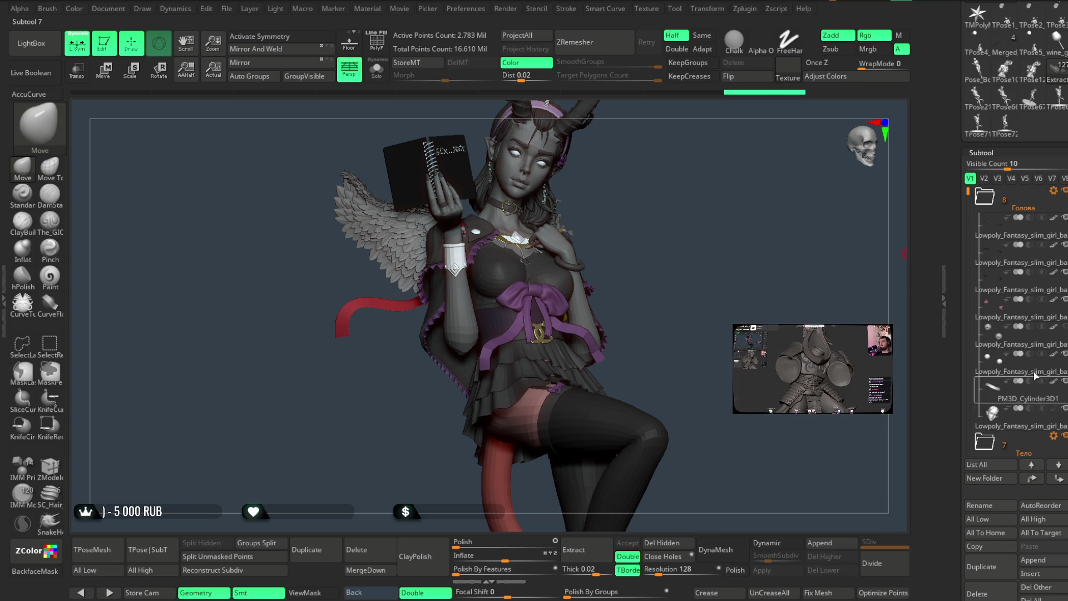
pyautogui.moveTo(967, 192); pyautogui.dragTo(969, 291)
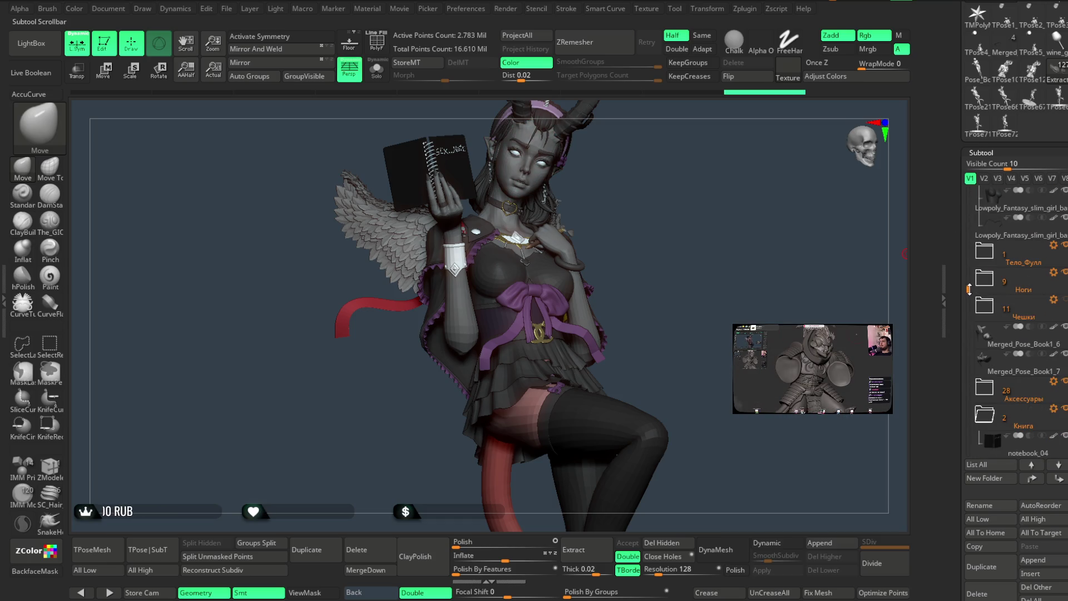
pyautogui.click(985, 253)
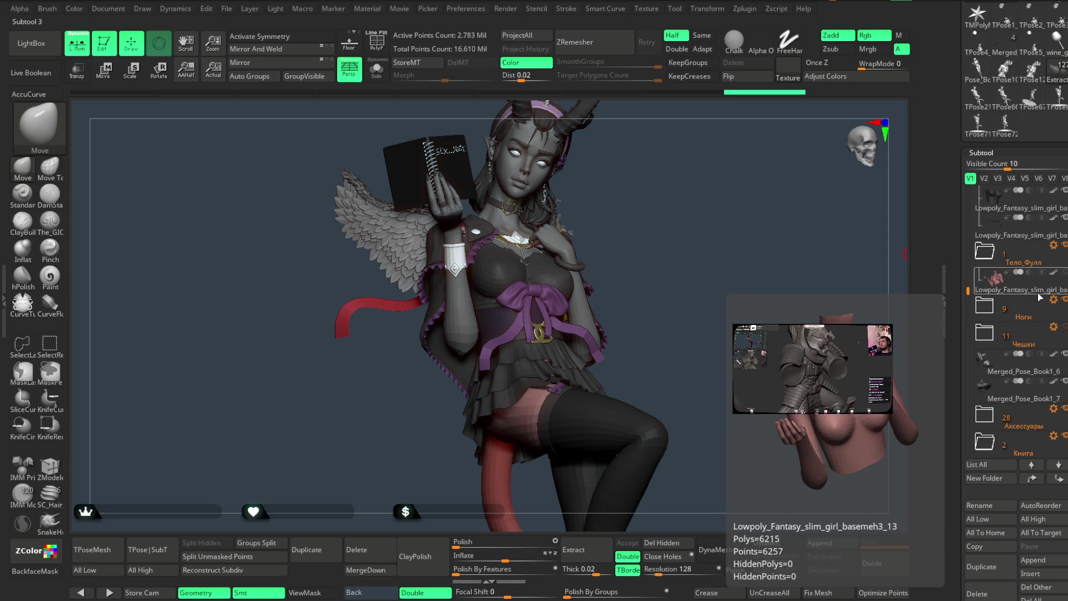
pyautogui.click(980, 306)
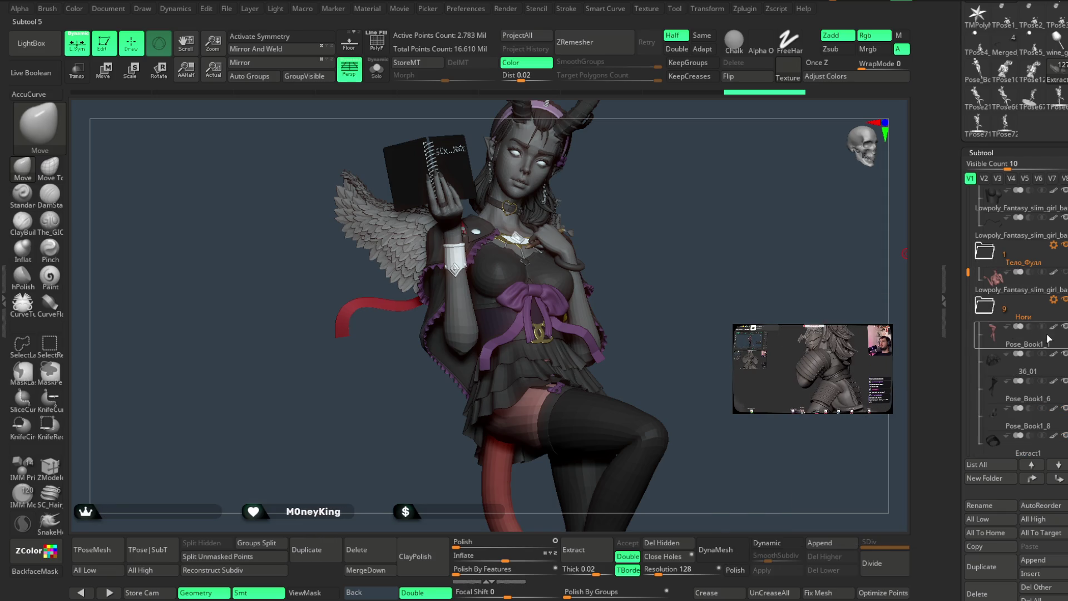
pyautogui.moveTo(968, 272); pyautogui.dragTo(969, 308)
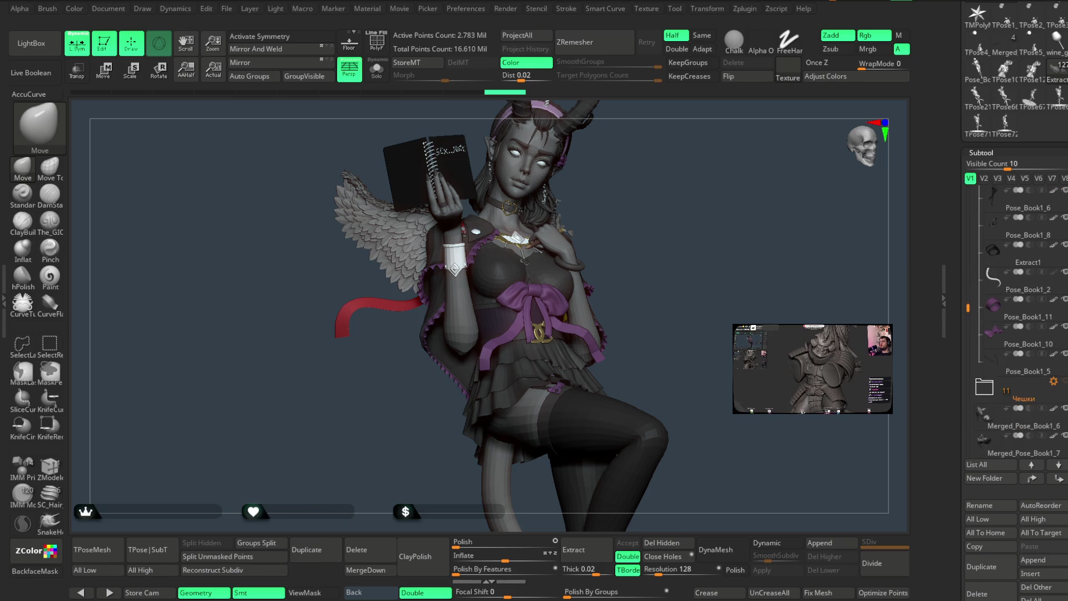
pyautogui.press('f')
pyautogui.scroll(3, 737, 299)
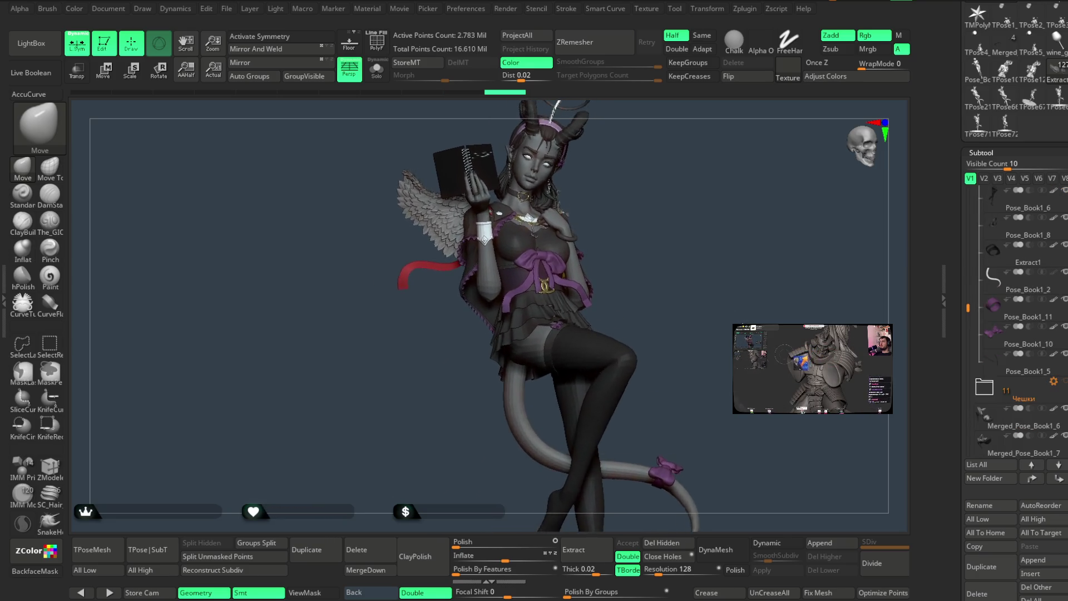
pyautogui.scroll(2, 716, 300)
pyautogui.moveTo(709, 330); pyautogui.dragTo(687, 274)
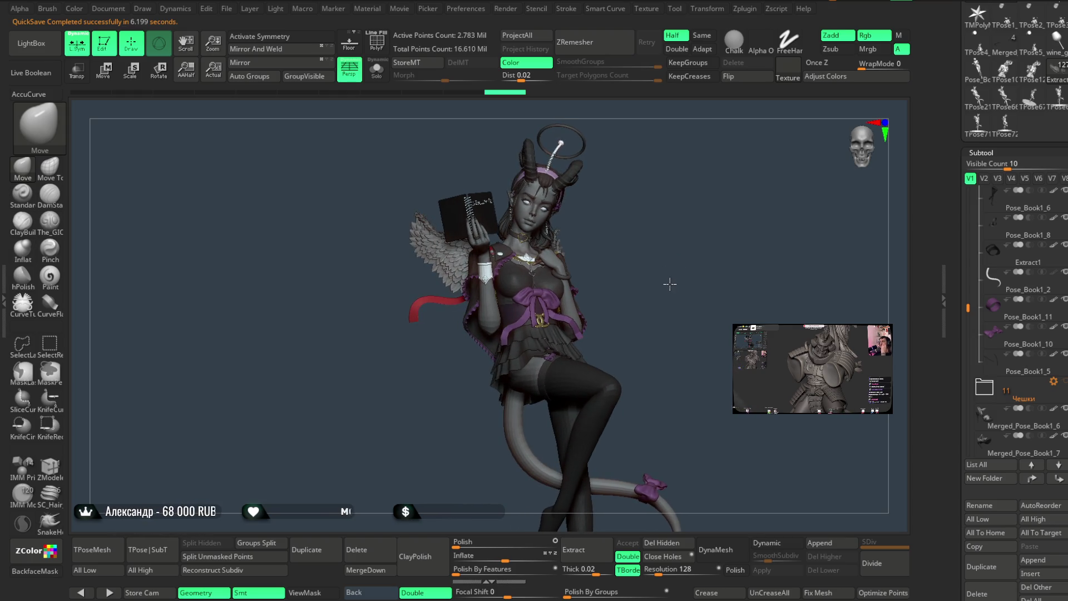
pyautogui.keyDown('ctrl'); pyautogui.moveTo(669, 283); pyautogui.dragTo(680, 296, button='right'); pyautogui.keyUp('ctrl')
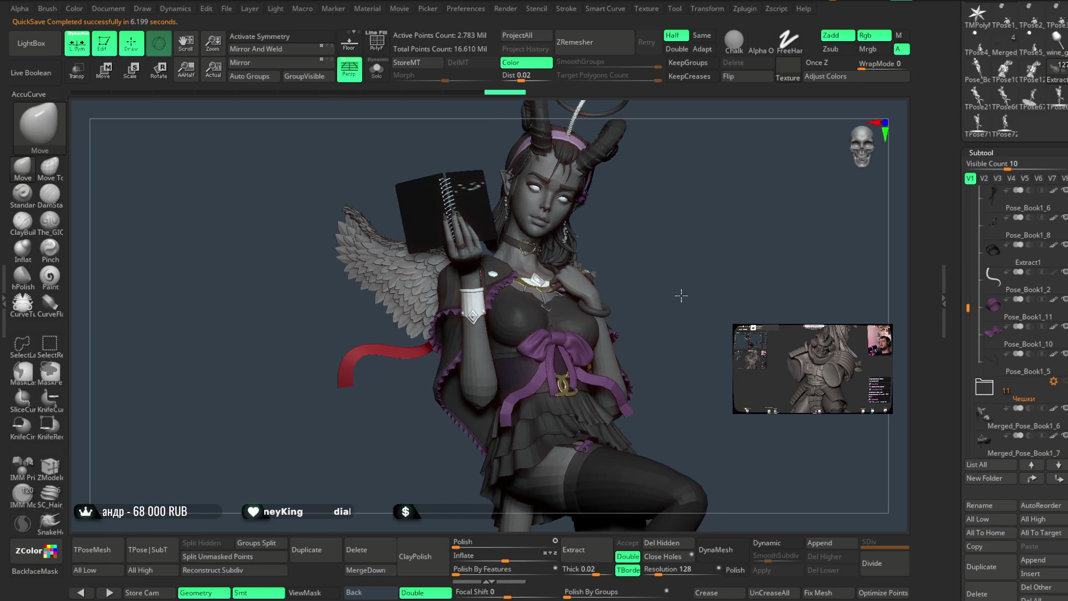
pyautogui.moveTo(681, 295)
pyautogui.mouseDown(button='right')
pyautogui.moveTo(665, 295)
pyautogui.moveTo(679, 348)
pyautogui.moveTo(676, 198)
pyautogui.mouseUp(button='right')
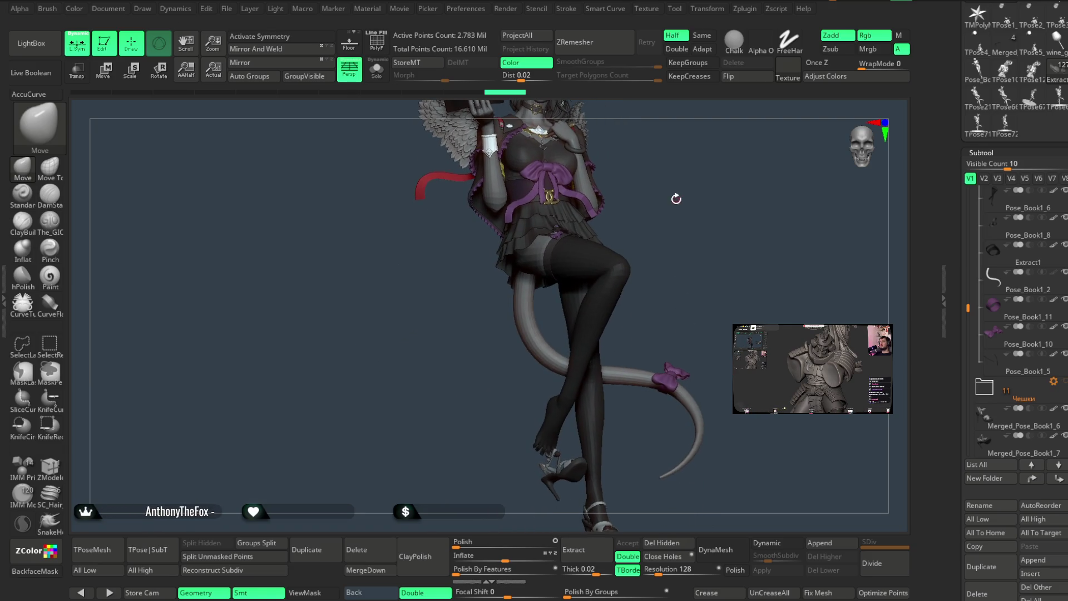
pyautogui.moveTo(676, 197); pyautogui.dragTo(667, 333, button='right')
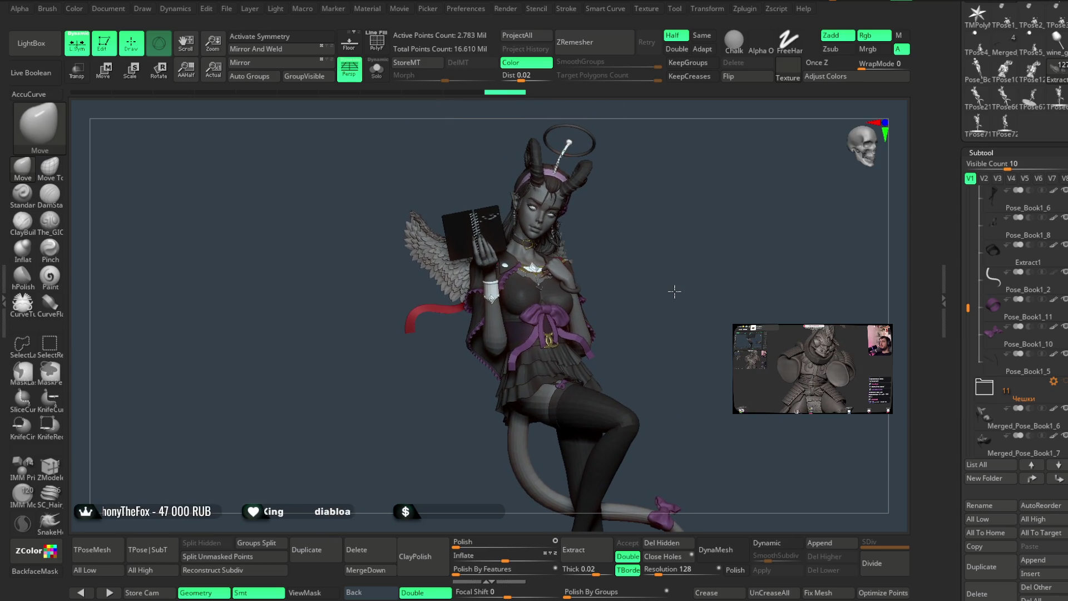
pyautogui.keyDown('ctrl'); pyautogui.moveTo(676, 291); pyautogui.dragTo(677, 313, button='right'); pyautogui.keyUp('ctrl')
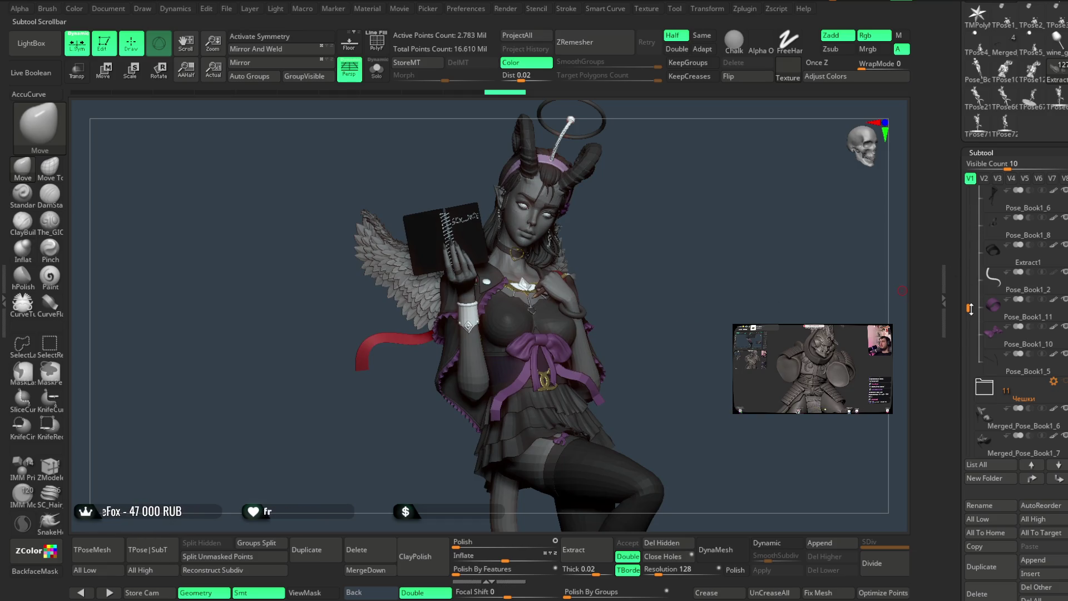
pyautogui.moveTo(970, 309); pyautogui.dragTo(974, 171)
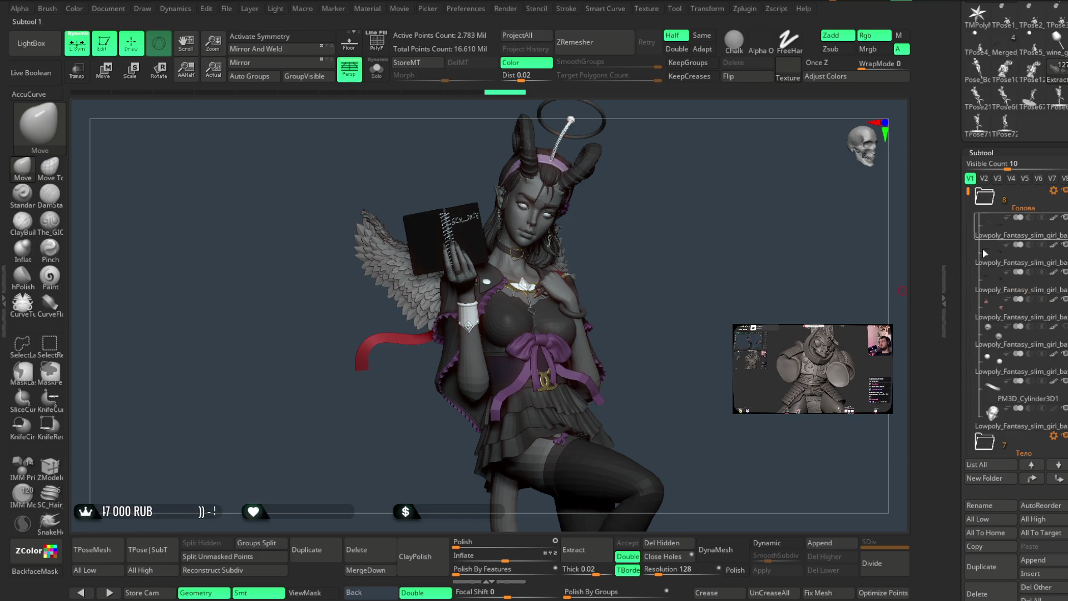
pyautogui.moveTo(757, 295)
pyautogui.mouseDown()
pyautogui.moveTo(703, 265)
pyautogui.moveTo(705, 279)
pyautogui.mouseUp()
pyautogui.keyDown('ctrl'); pyautogui.moveTo(705, 278); pyautogui.dragTo(702, 398, button='right'); pyautogui.keyUp('ctrl')
pyautogui.moveTo(702, 397); pyautogui.dragTo(702, 382)
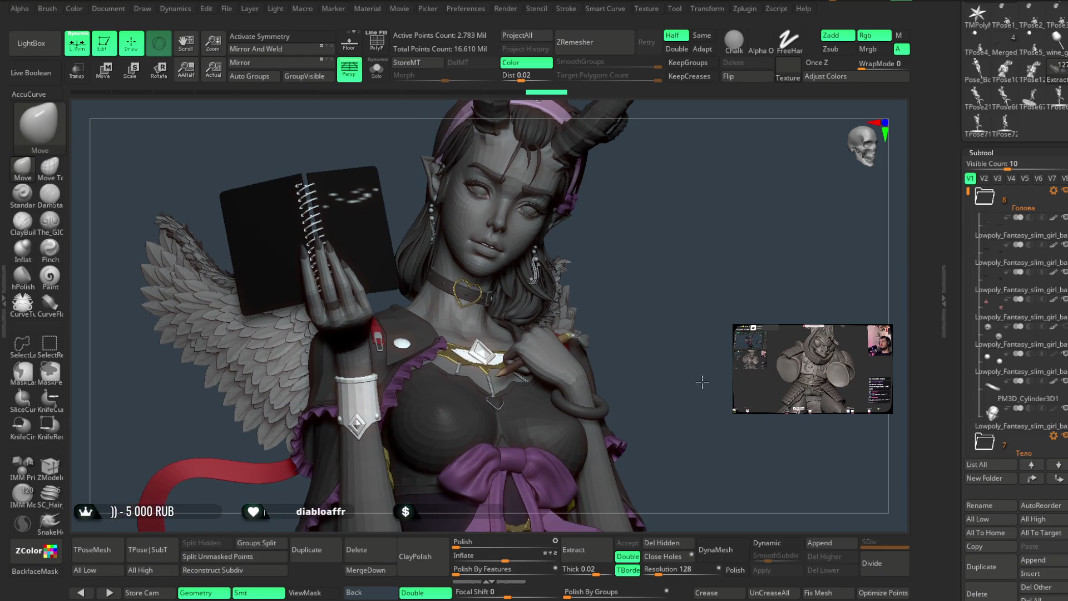
pyautogui.moveTo(702, 382)
pyautogui.keyDown('ctrl'); pyautogui.mouseDown(button='right')
pyautogui.moveTo(706, 317)
pyautogui.moveTo(694, 308)
pyautogui.mouseUp(button='right'); pyautogui.keyUp('ctrl')
pyautogui.moveTo(693, 307)
pyautogui.keyDown('alt'); pyautogui.mouseDown()
pyautogui.moveTo(738, 286)
pyautogui.moveTo(720, 284)
pyautogui.mouseUp(); pyautogui.keyUp('alt')
pyautogui.keyDown('ctrl'); pyautogui.moveTo(720, 283); pyautogui.dragTo(723, 261, button='right'); pyautogui.keyUp('ctrl')
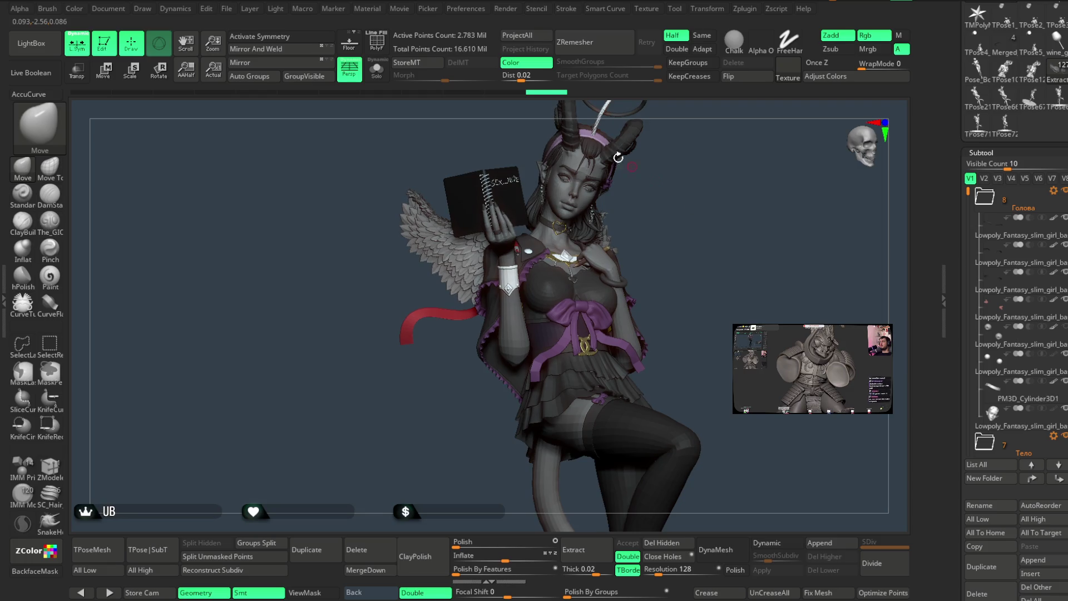
pyautogui.click(227, 9)
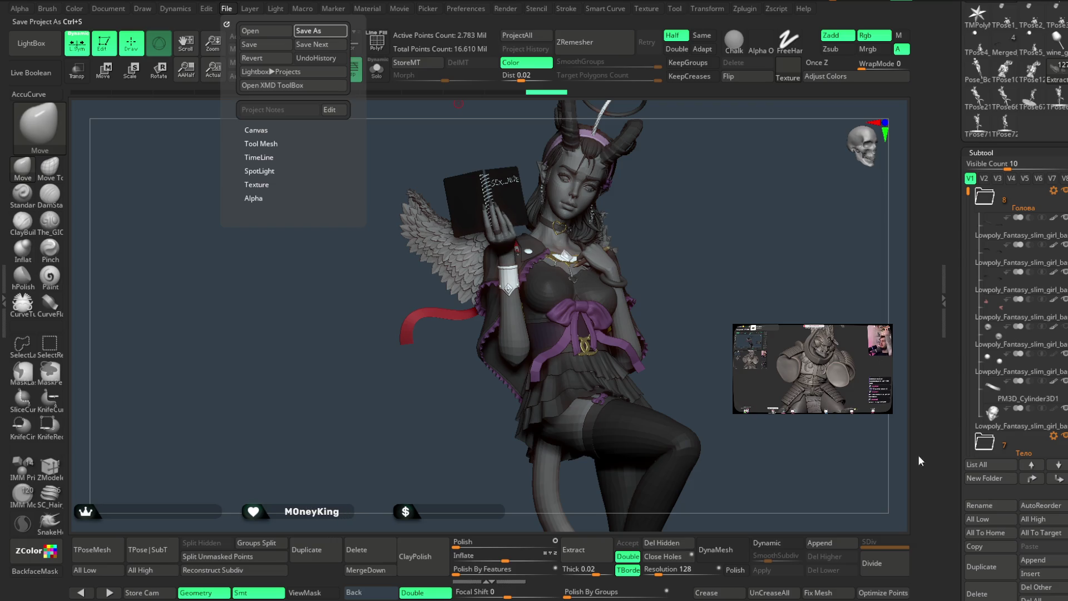
# Save the demon girl project again with Ctrl+S.
pyautogui.hotkey('ctrl', 's')
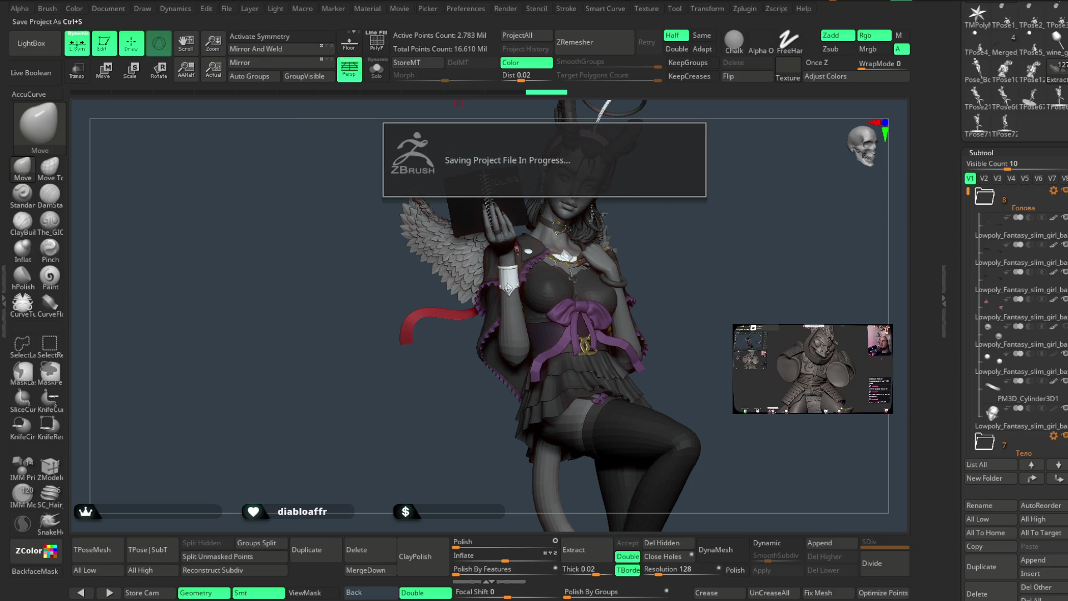